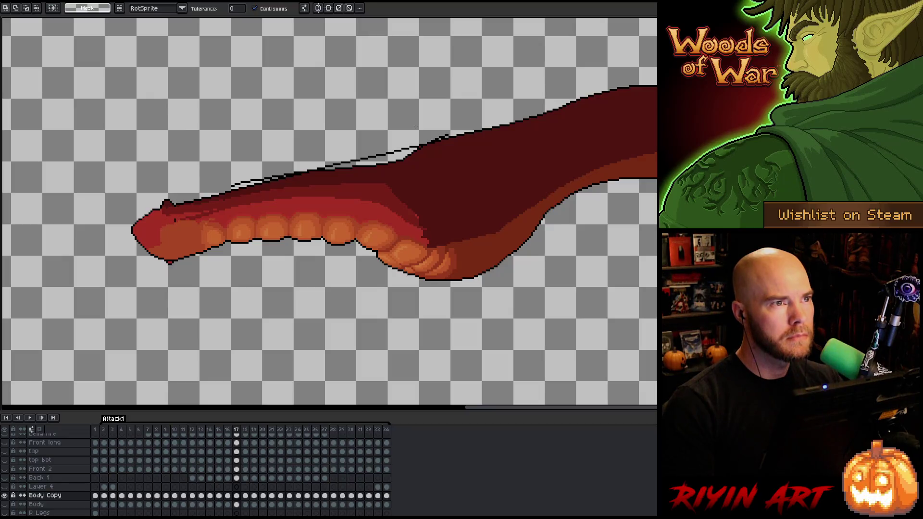
- Erase the stray dark outline pixels above the neck on frame 17, checking against neighbouring frames
key("b")
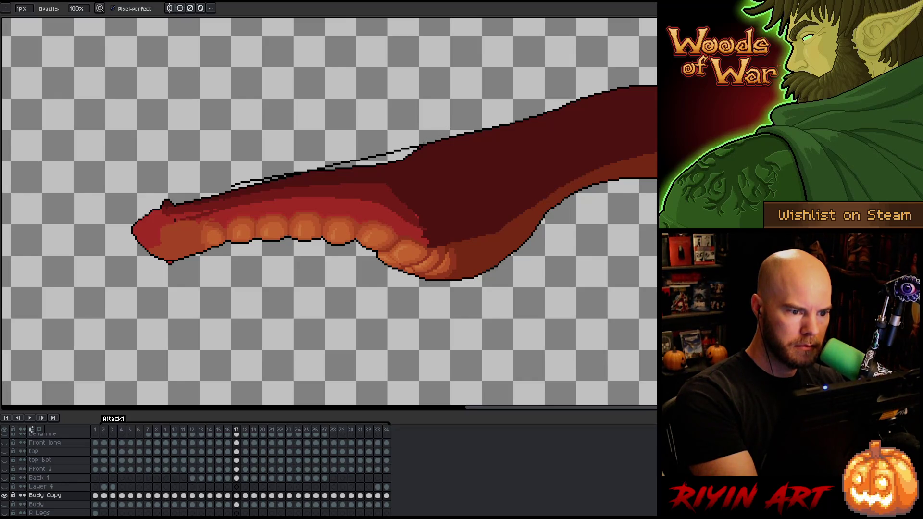
left_click_drag(415, 146, 356, 163)
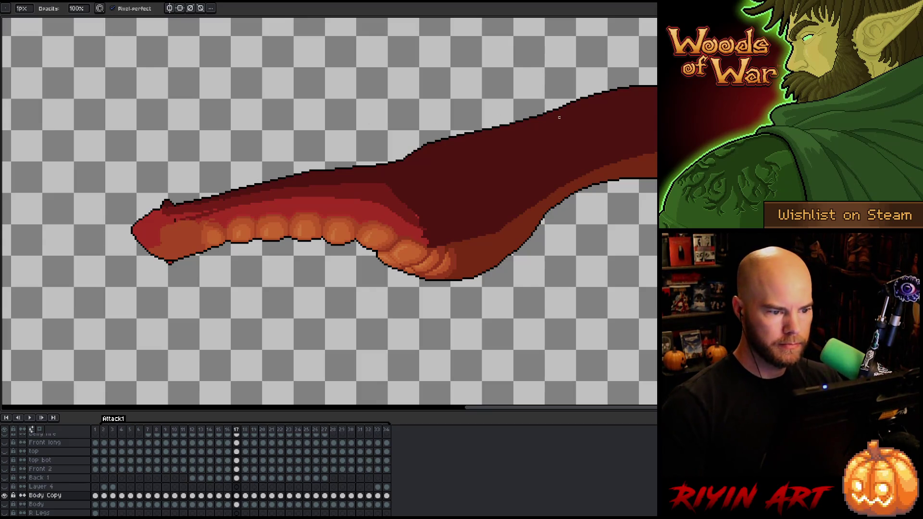
key("Left")
key("Right")
key("Left")
key("Right")
key("Left")
key("Right")
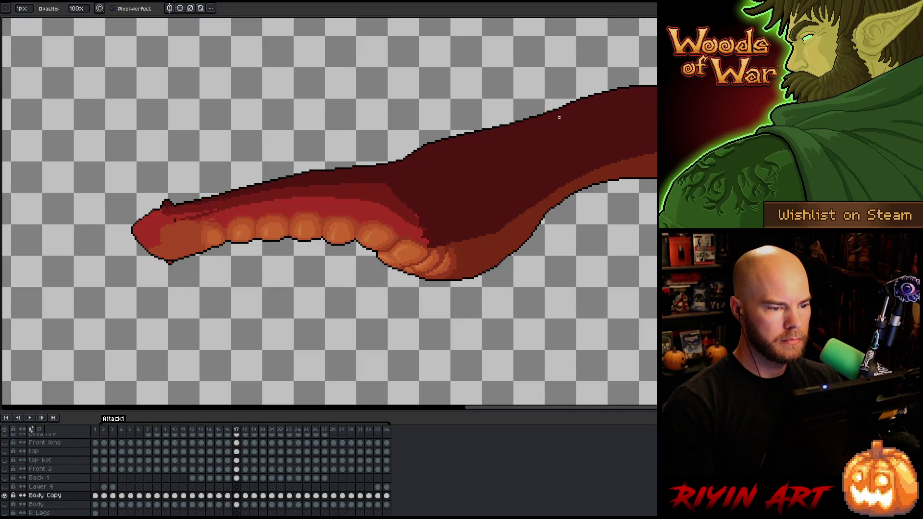
key("Right")
- Draw a short stroke on the neck's upper edge on frame 18
key("e")
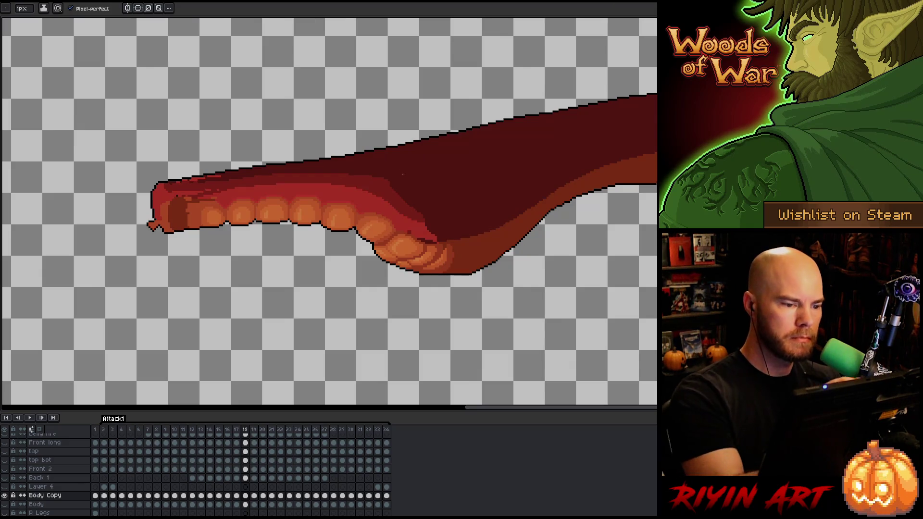
key("b")
key("e")
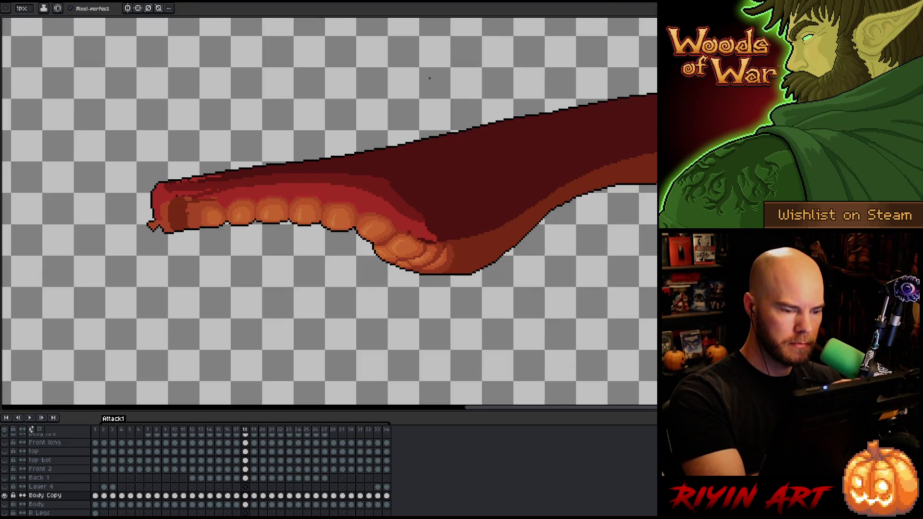
key("Left")
key("Right")
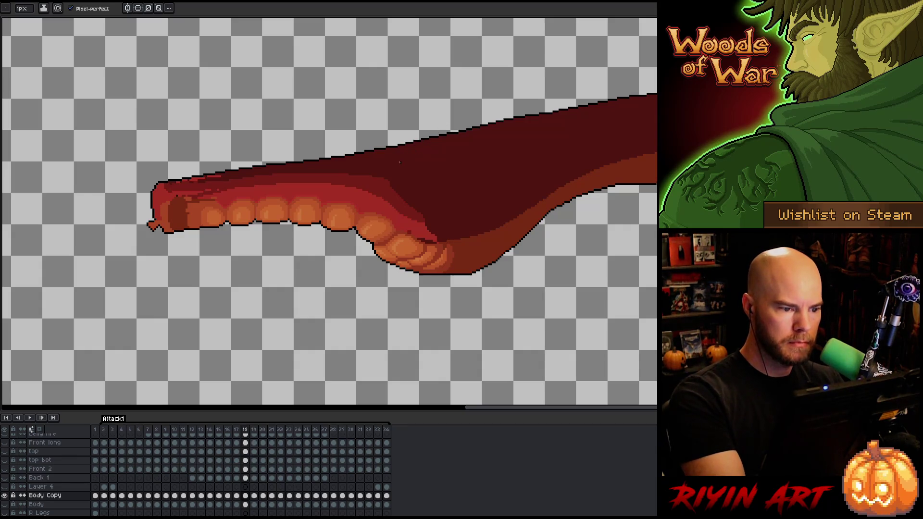
left_click_drag(400, 157, 423, 141)
key("Left")
key("Right")
- Flip between frames 17 and 18 to compare the neck outline
key("Left")
key("Right")
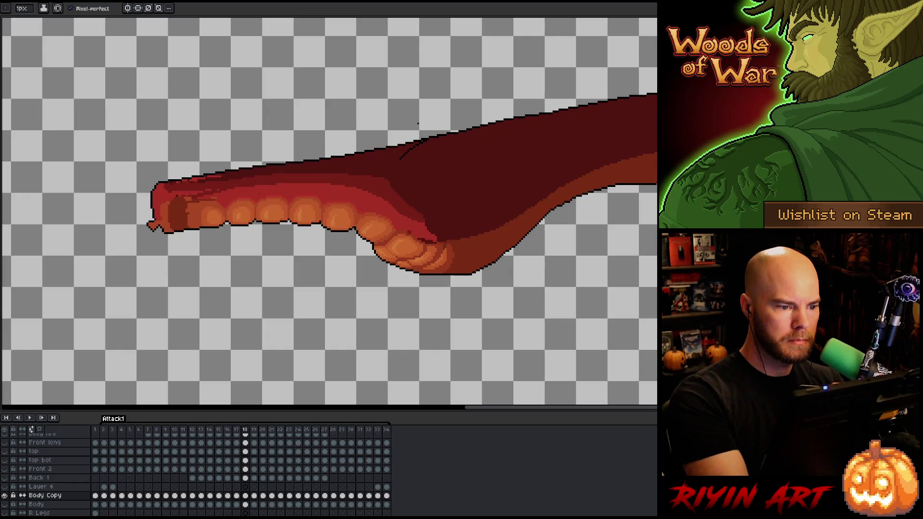
key("Left")
key("Left")
key("Right")
key("Right")
key("Left")
key("Right")
key("Left")
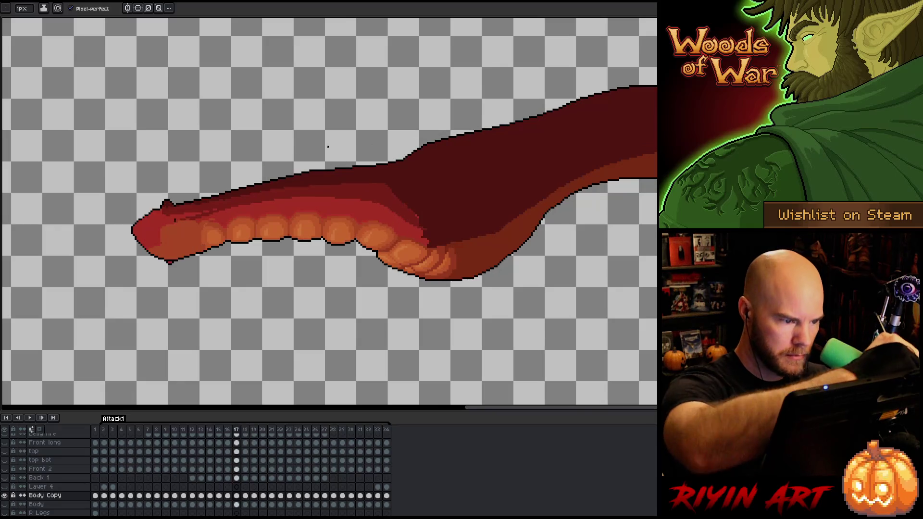
key("Right")
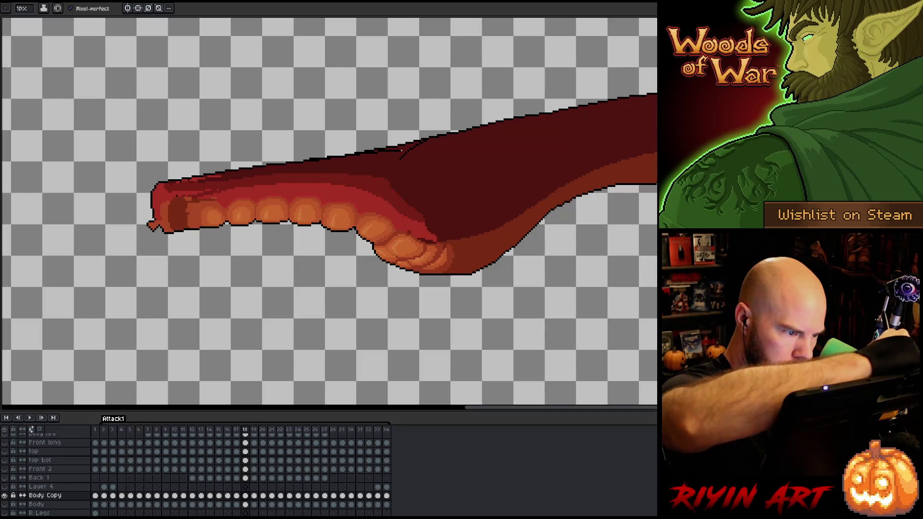
- Try redrawing the neck's upper outline with Pencil strokes, undoing the unsatisfactory ones
key("v")
key("b")
left_click_drag(331, 159, 388, 153)
left_click_drag(321, 160, 400, 157)
key("ctrl+z")
left_click_drag(324, 158, 401, 159)
key("ctrl+z")
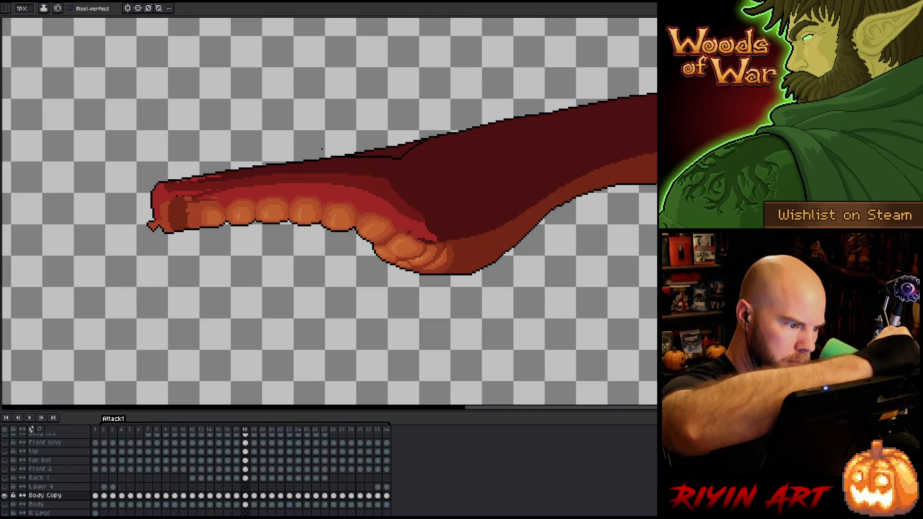
key("Left")
key("Right")
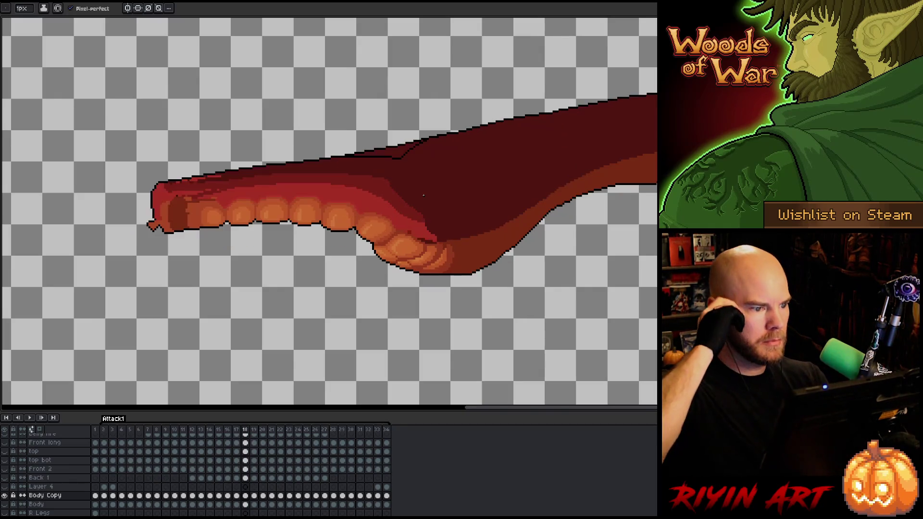
key("Left")
key("Right")
- Magic Wand select and delete the stray line above the neck, then clear leftover dark pixels
key("w")
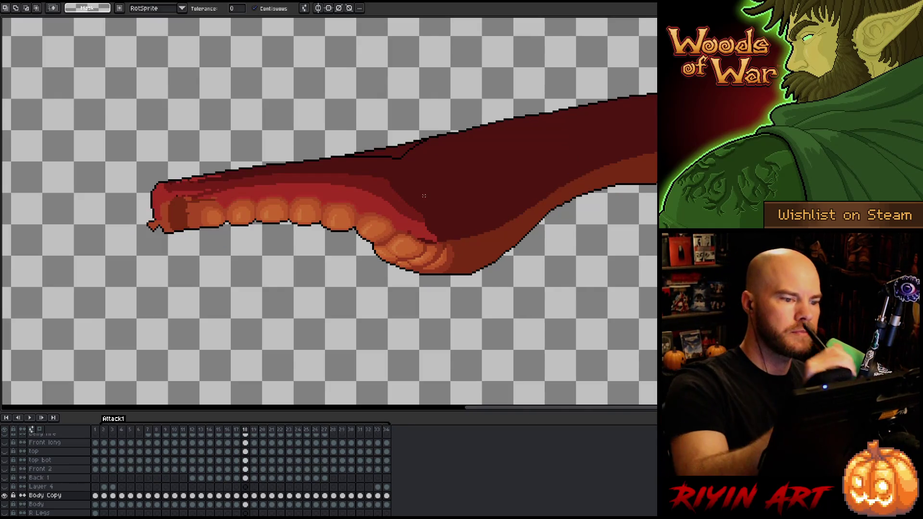
left_click(387, 152)
key("Delete")
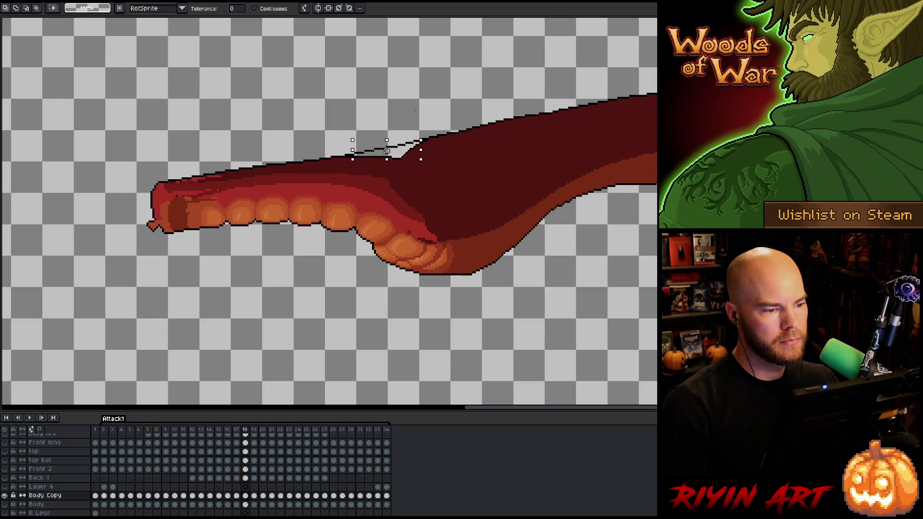
key("ctrl+d")
key("b")
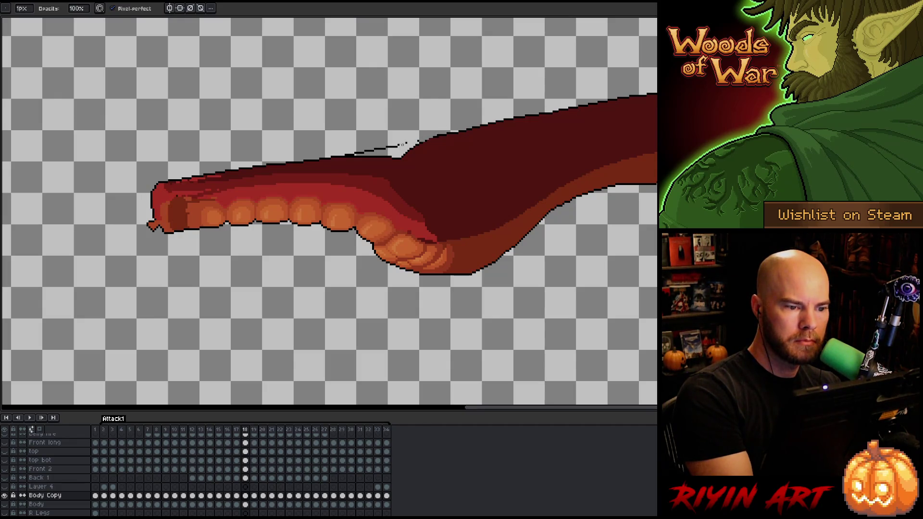
right_click(373, 150)
key("e")
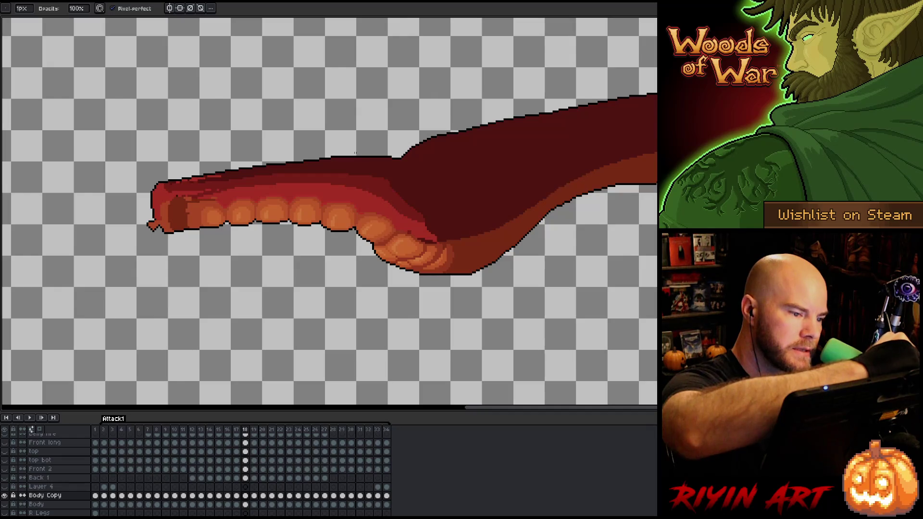
- Flip through frames 16 to 18 to review the cleaned neck outlines
key("Left")
key("Left")
key("Right")
key("Right")
key("Left")
key("Left")
key("Left")
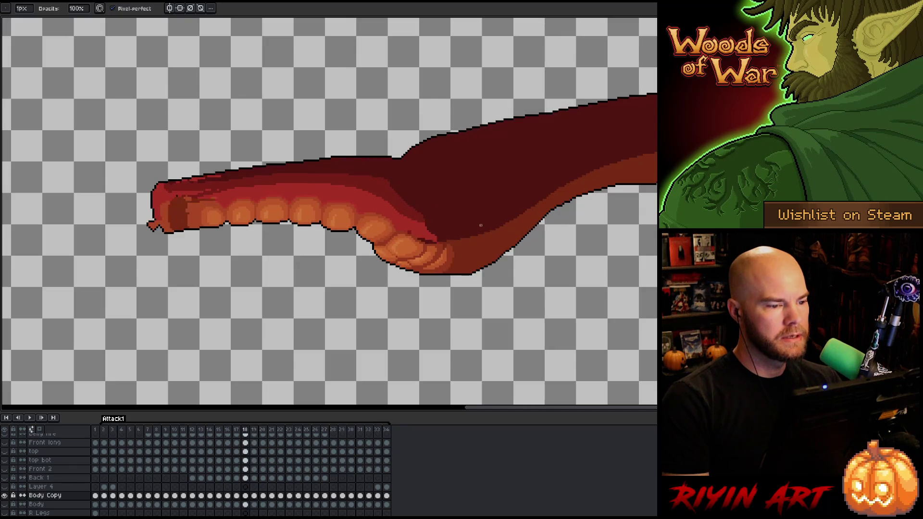
key("Right")
key("Right")
key("Right")
key("Left")
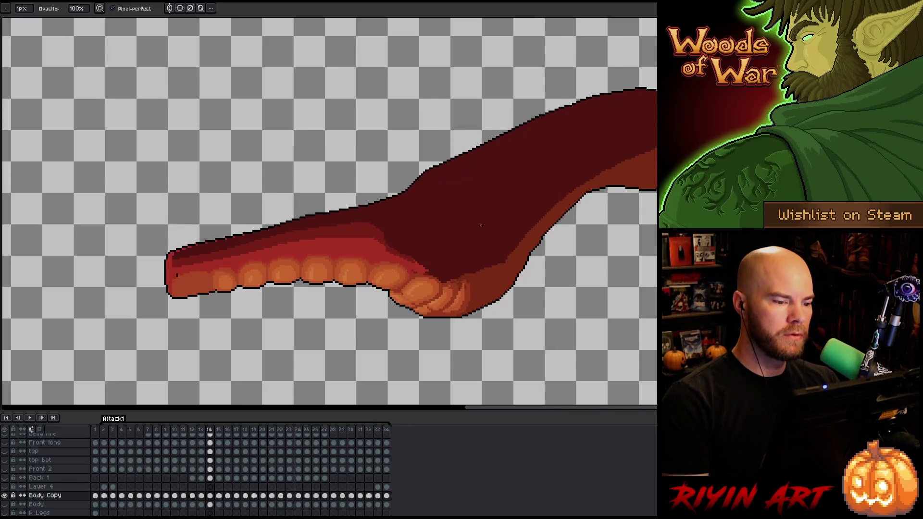
key("Right")
key("Right")
key("Left")
key("Left")
key("Right")
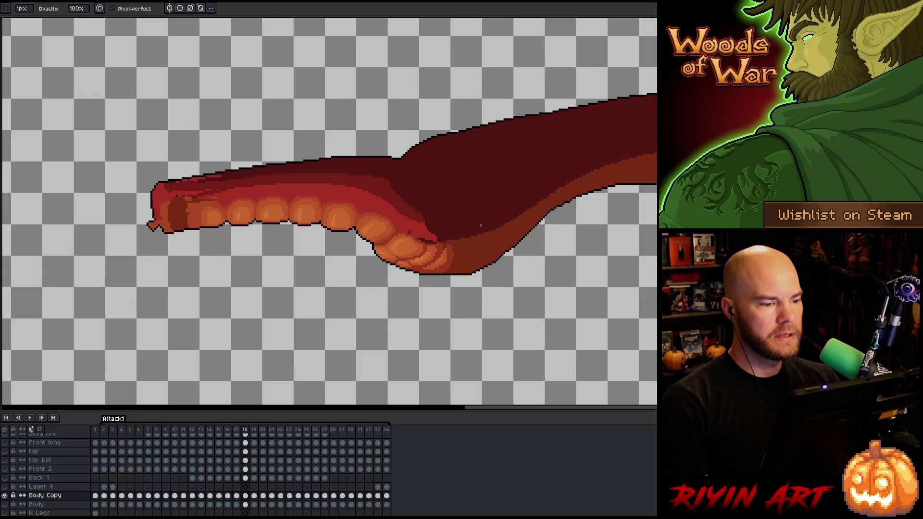
- Cycle through the neighbouring frames again to review the motion and outline
key("Left")
key("Left")
key("Right")
key("Right")
key("Right")
key("Left")
key("Left")
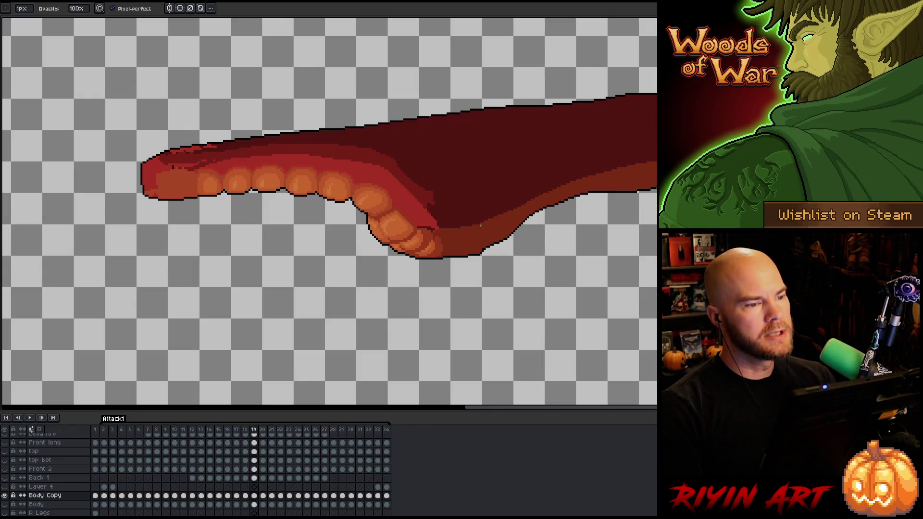
key("Right")
key("Left")
key("Right")
key("Left")
key("Left")
key("Left")
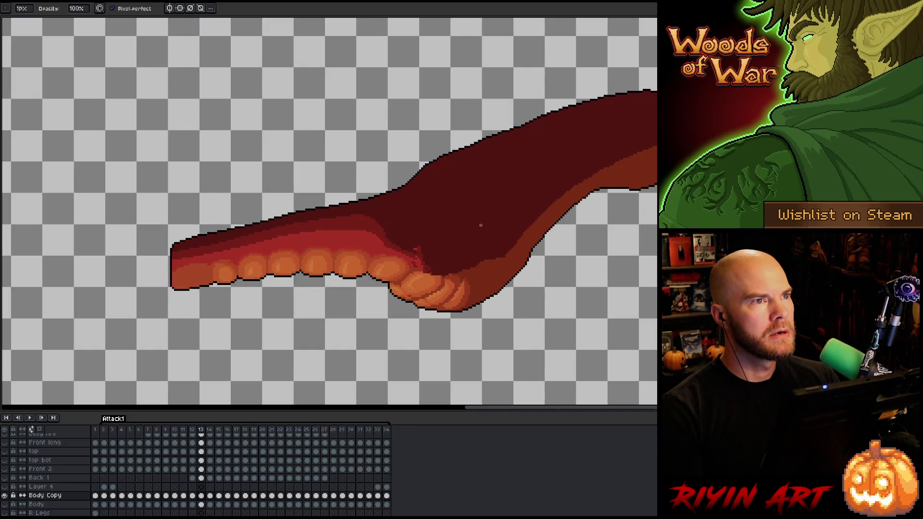
key("Right")
key("Right")
key("Right")
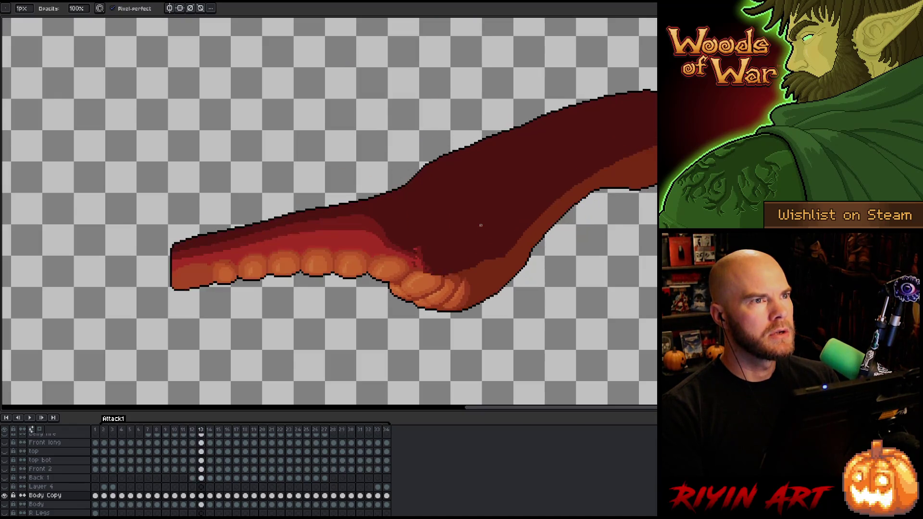
key("Left")
key("Left")
key("Left")
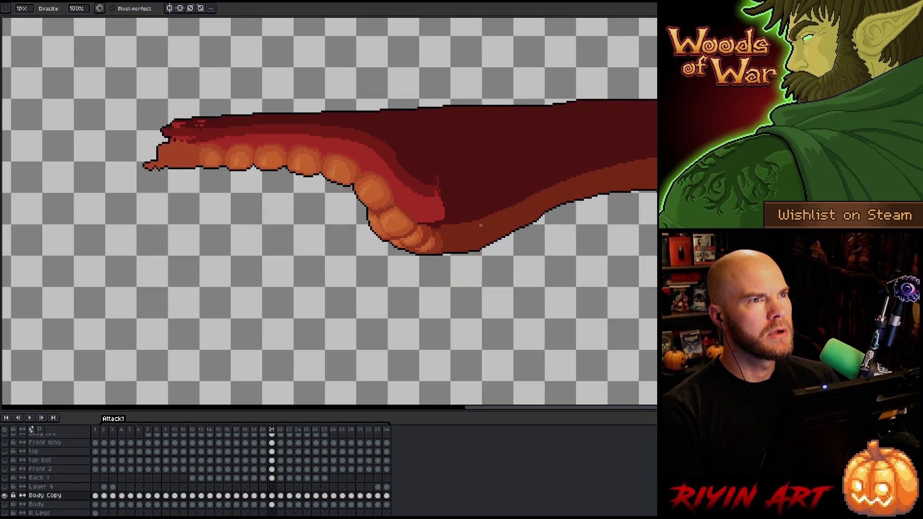
key("Right")
key("Right")
key("Right")
key("Right")
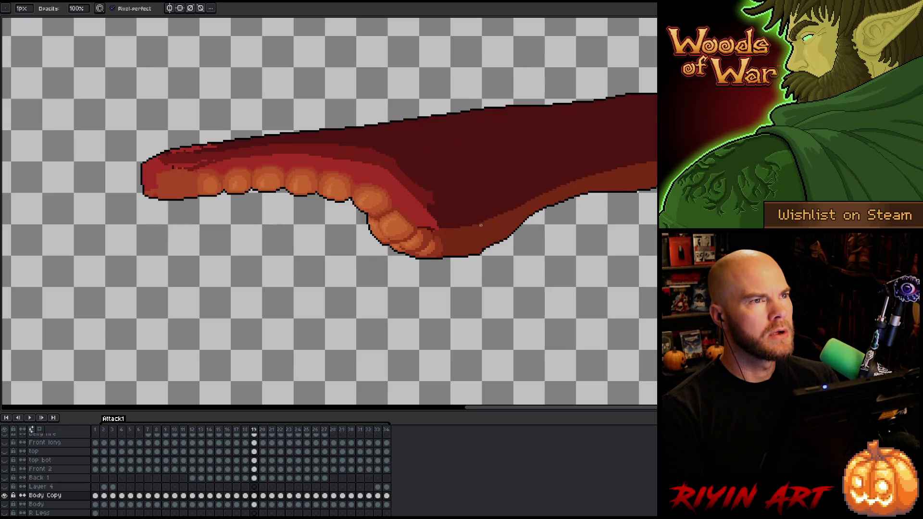
- Draw the neck's top outline on frame 19 and compare it with frame 18
key("i")
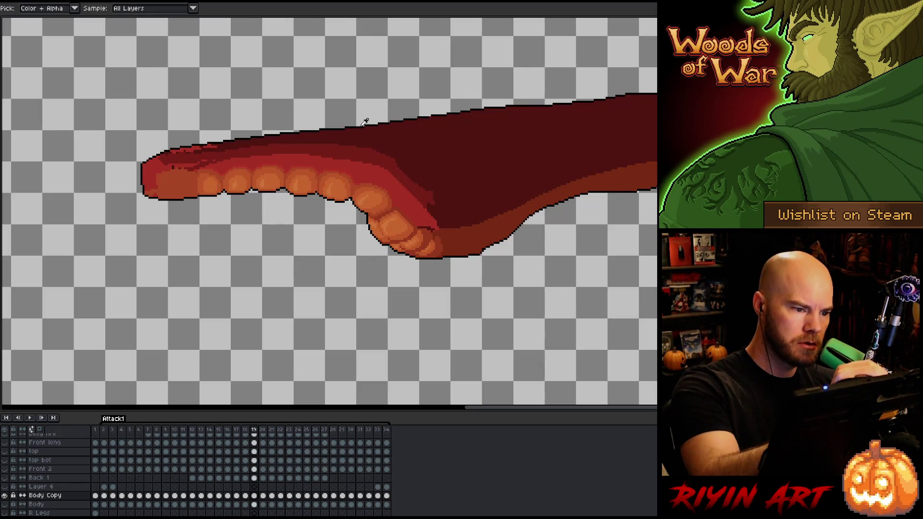
left_click(366, 121, "alt")
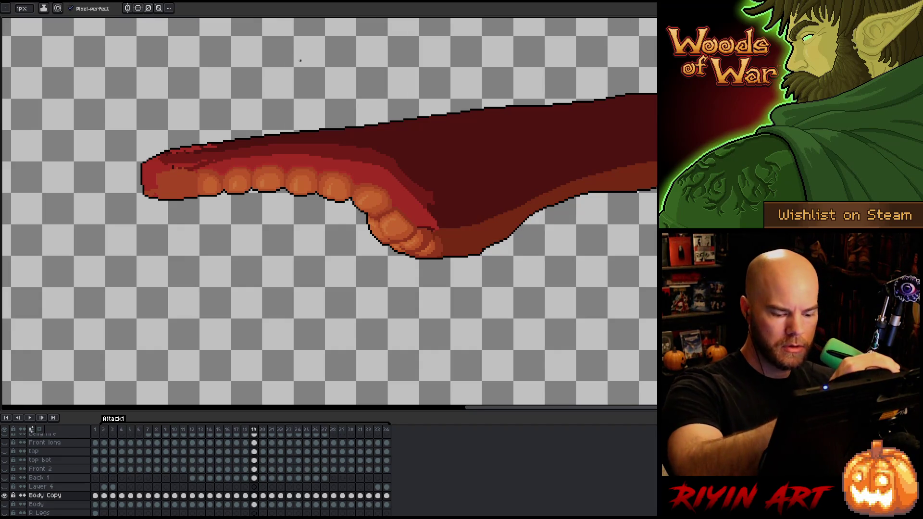
key("Left")
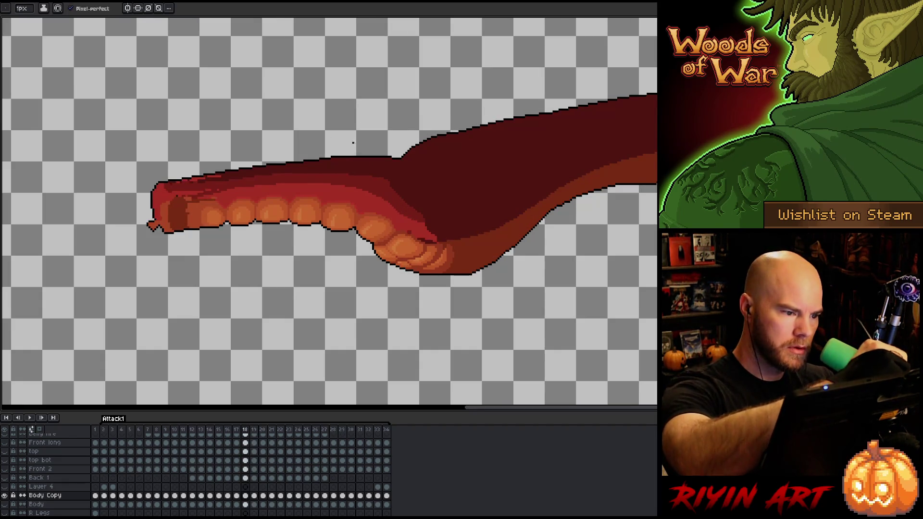
key("Right")
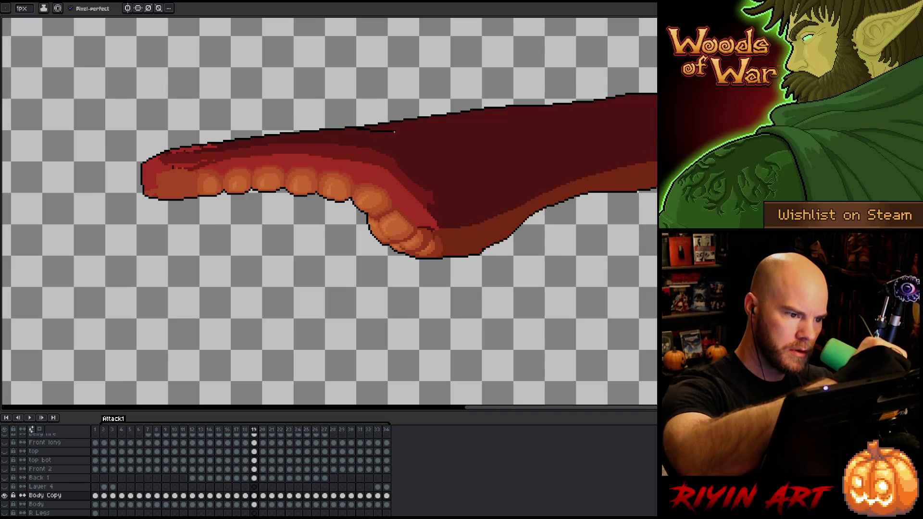
left_click_drag(394, 129, 469, 105)
key("Left")
key("Right")
key("Left")
key("Right")
- Select the stray grey strip above the neck and erase the stray dark line on frame 19
key("alt")
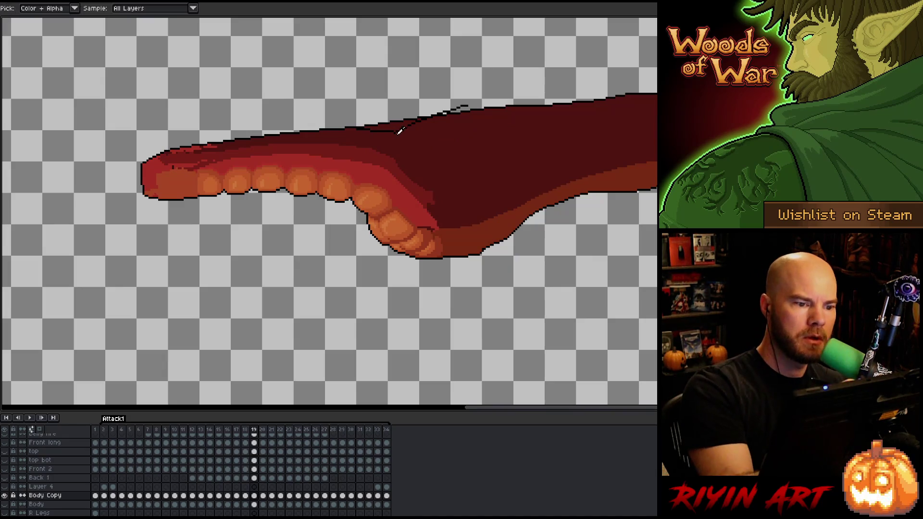
left_click(399, 128, "alt")
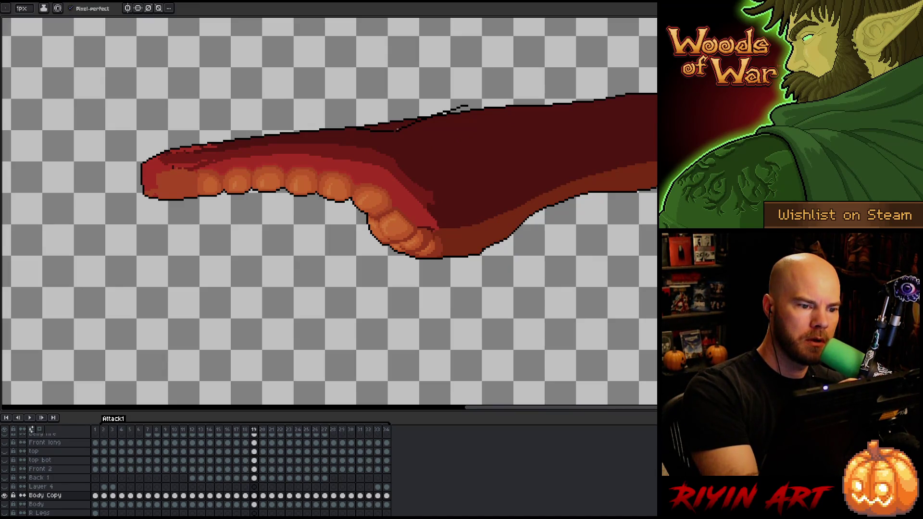
key("e")
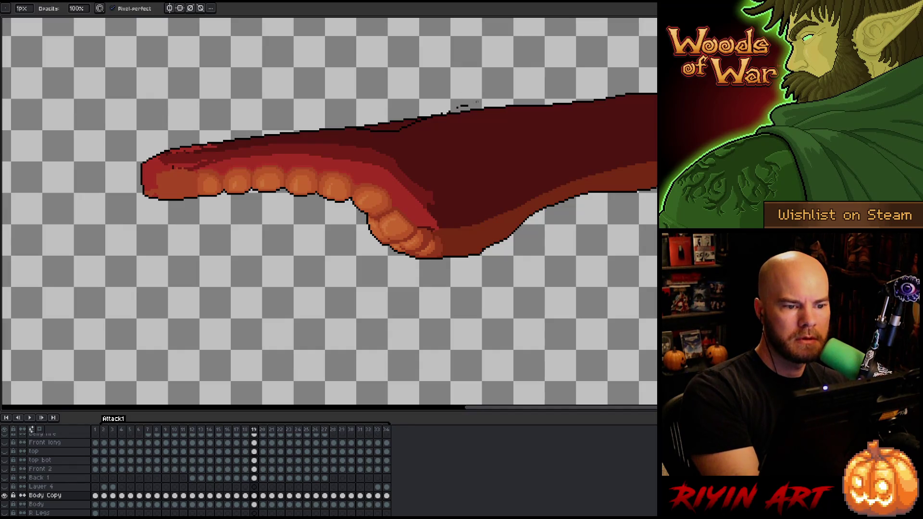
key("w")
left_click(391, 126)
key("ctrl+d")
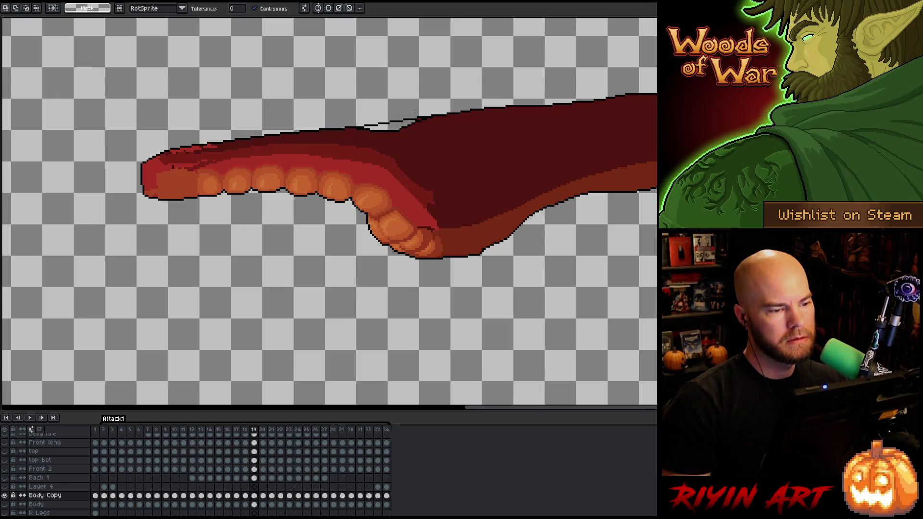
key("e")
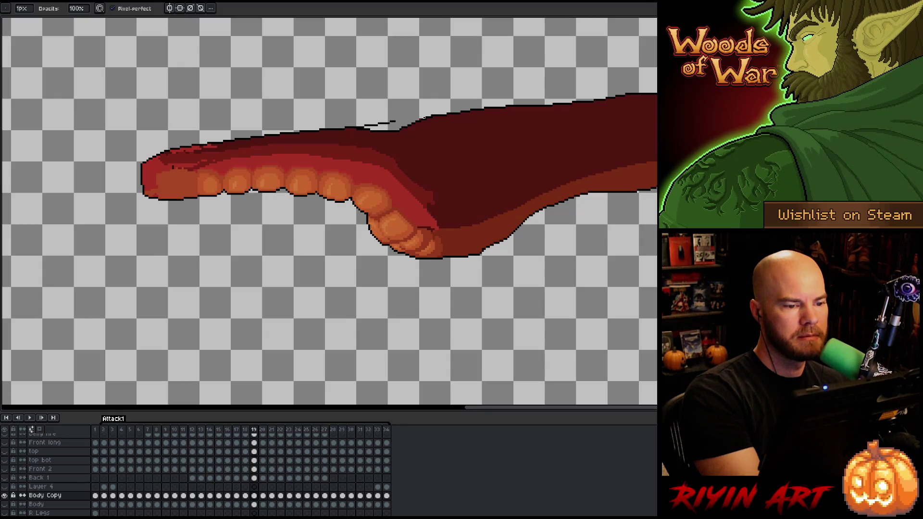
key("b")
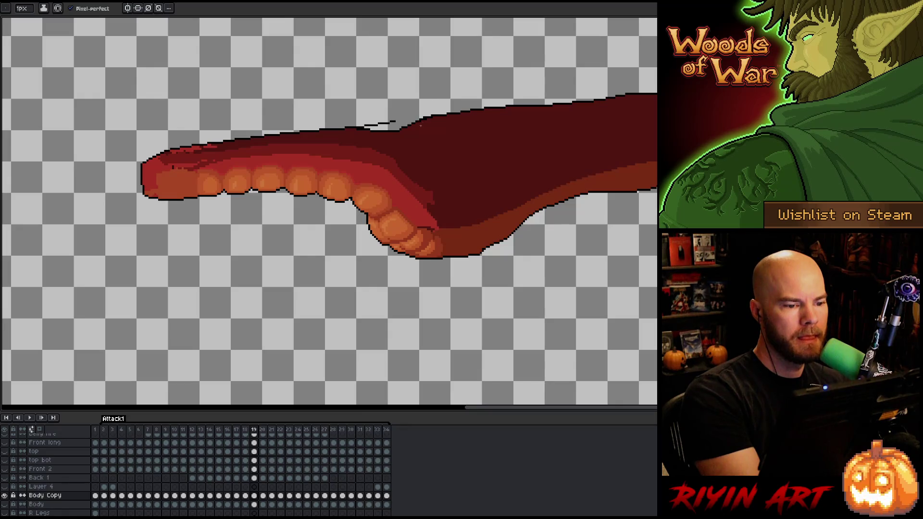
key("e")
left_click_drag(387, 122, 379, 123)
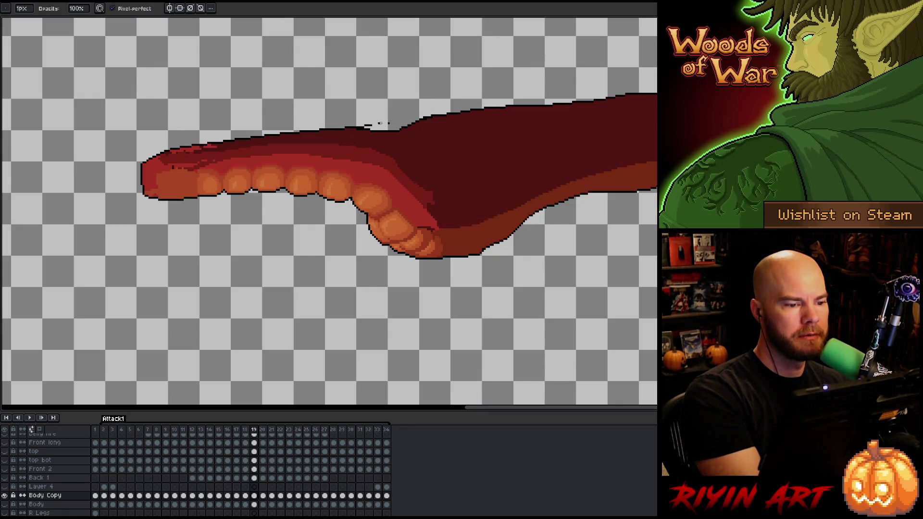
- Pick the dark outline colour from the neck and draw it along the neck's top edge
key("b")
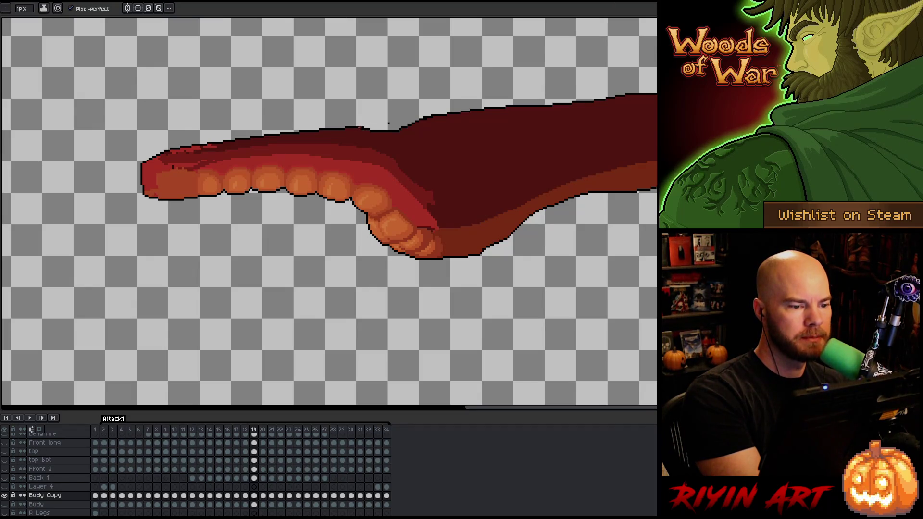
key("e")
key("b")
key("e")
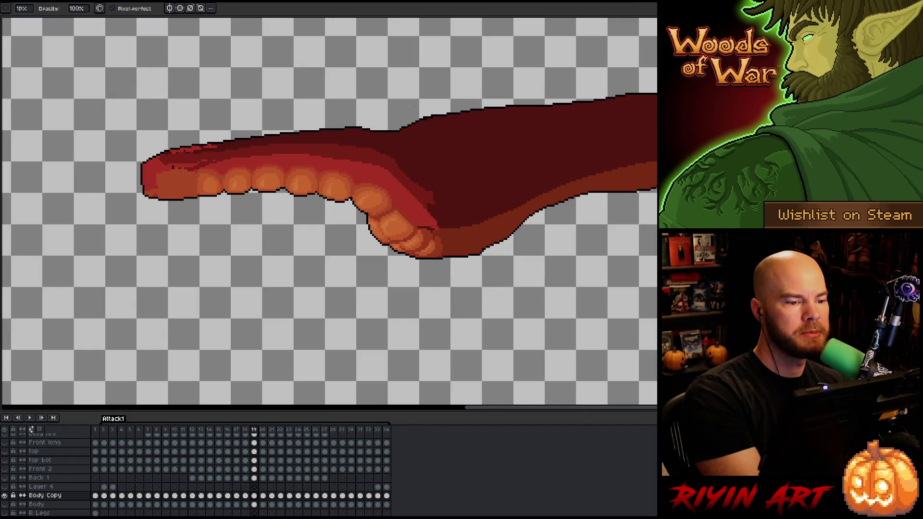
key("i")
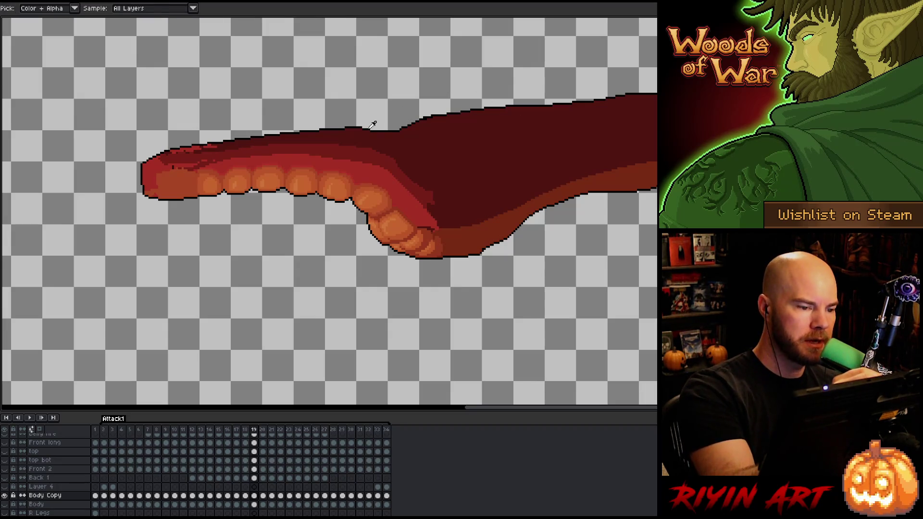
key("b")
left_click(370, 126, "alt")
left_click_drag(369, 128, 380, 130)
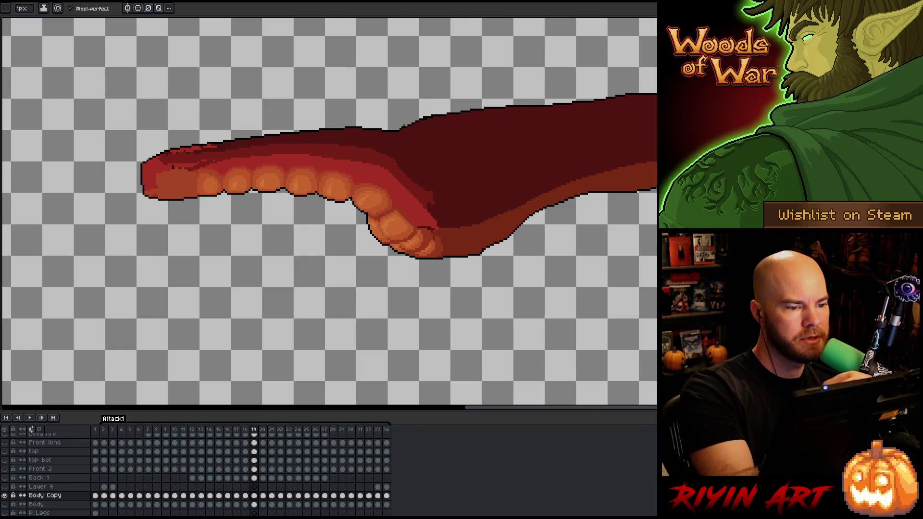
key("b")
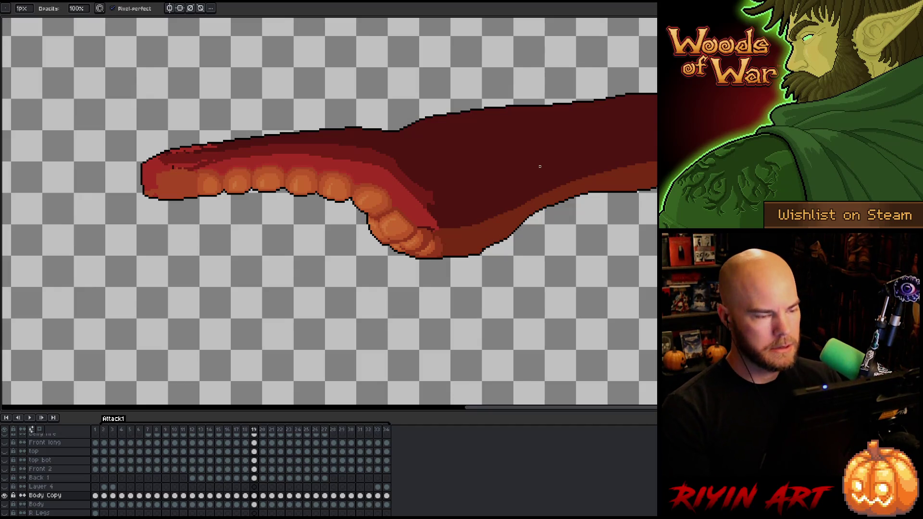
- Flip through frames 18 to 21 to check frame 19's outline, then advance to frame 20
key("Left")
key("Right")
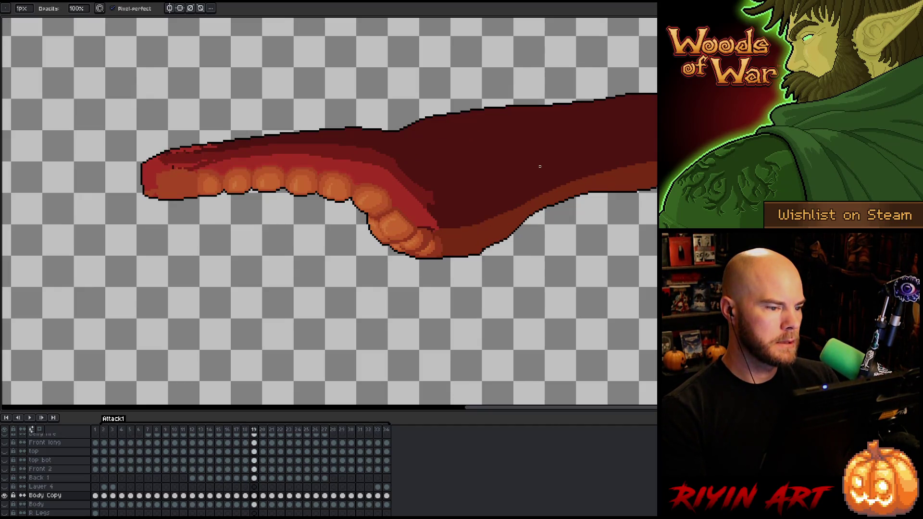
key("Right")
key("Right")
key("Left")
key("Right")
key("Left")
key("Left")
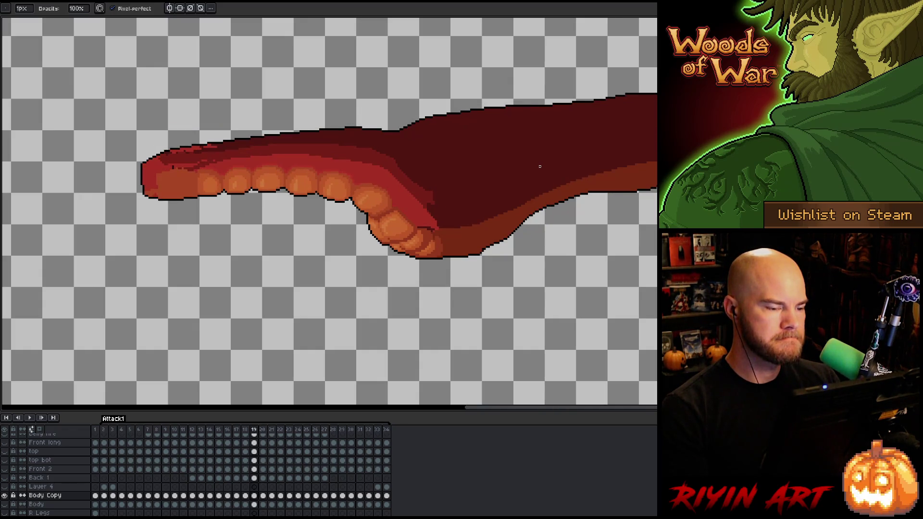
key("Right")
key("i")
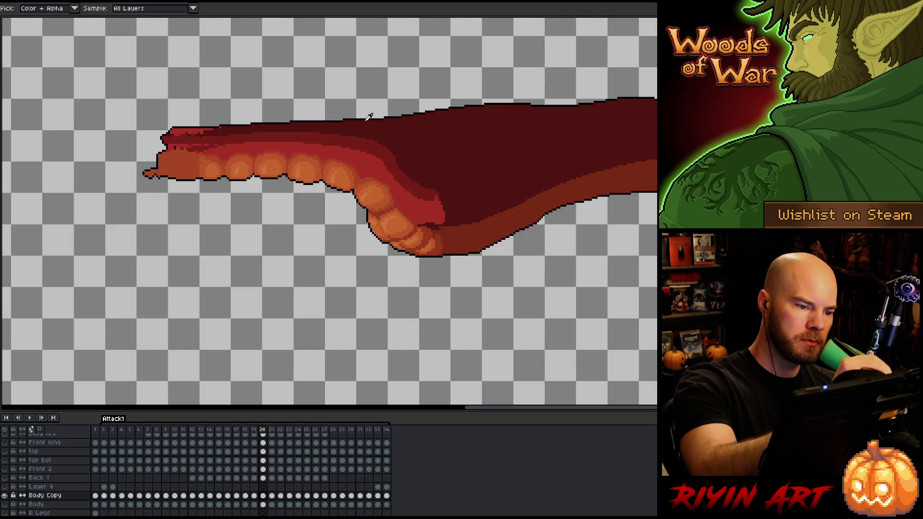
- Compare frames 19 and 20 to inspect the neck outline before cleaning frame 20
key("b")
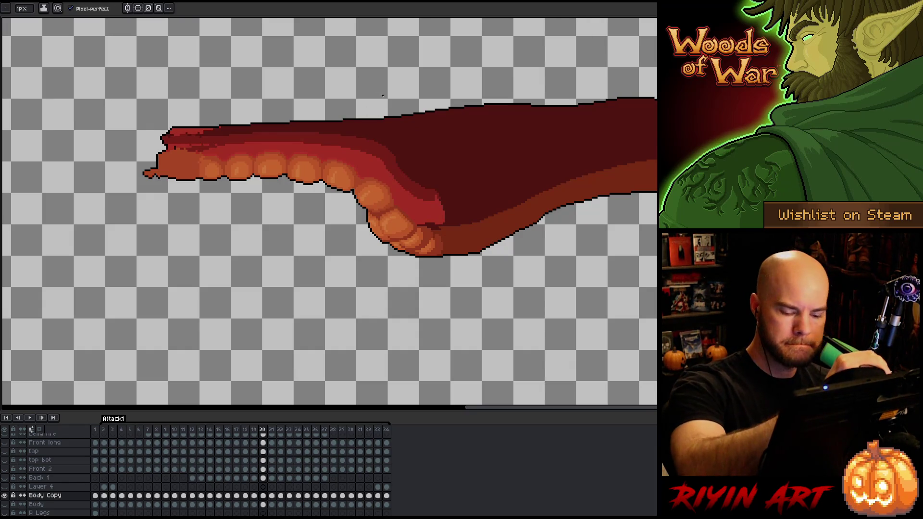
key("Left")
key("Right")
key("Left")
key("Right")
key("Right")
key("Left")
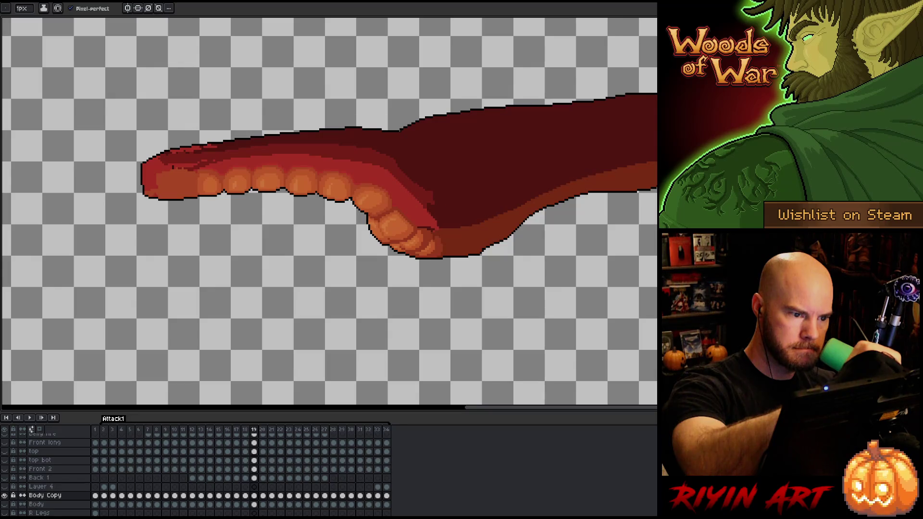
key("Right")
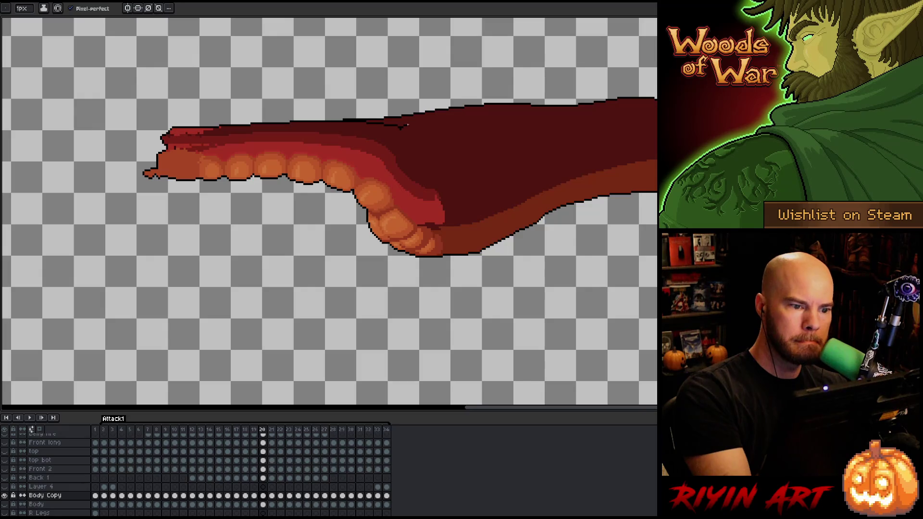
key("Right")
key("Left")
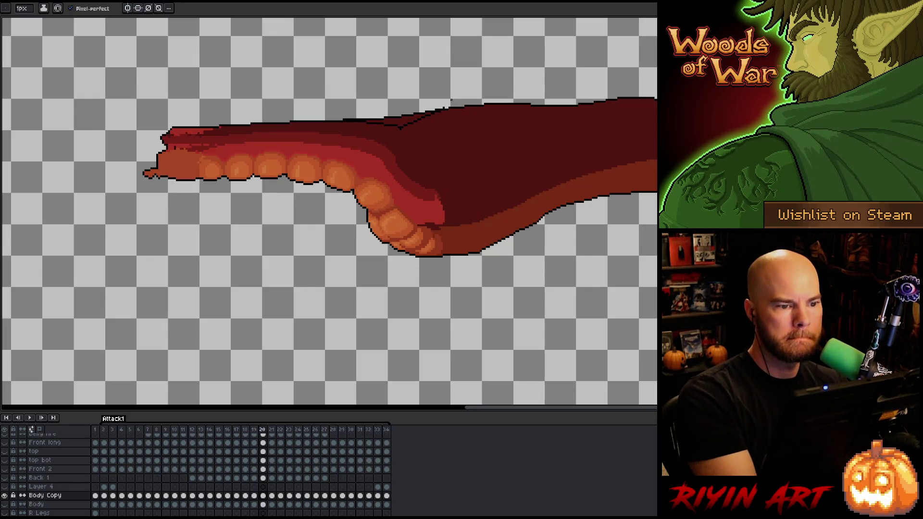
- Erase the thin stray line above the neck on frame 20
key("b")
key("e")
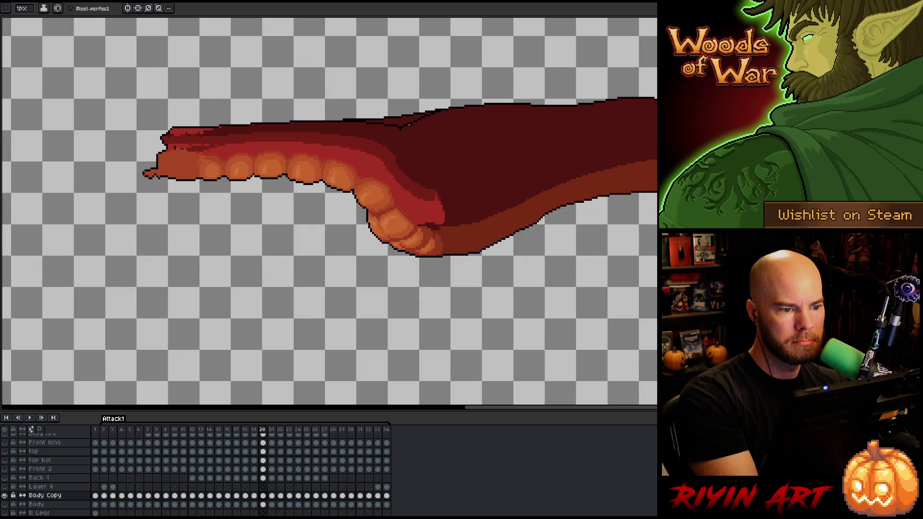
key("b")
key("l")
key("e")
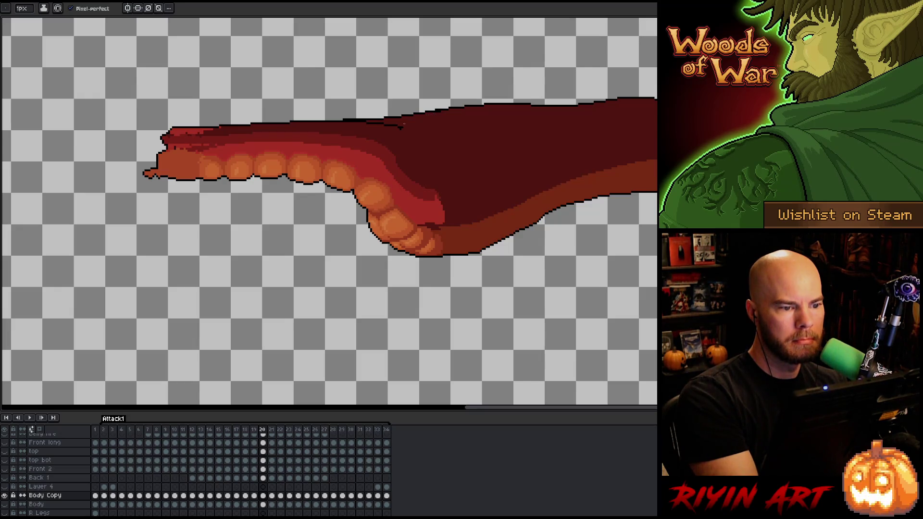
key("i")
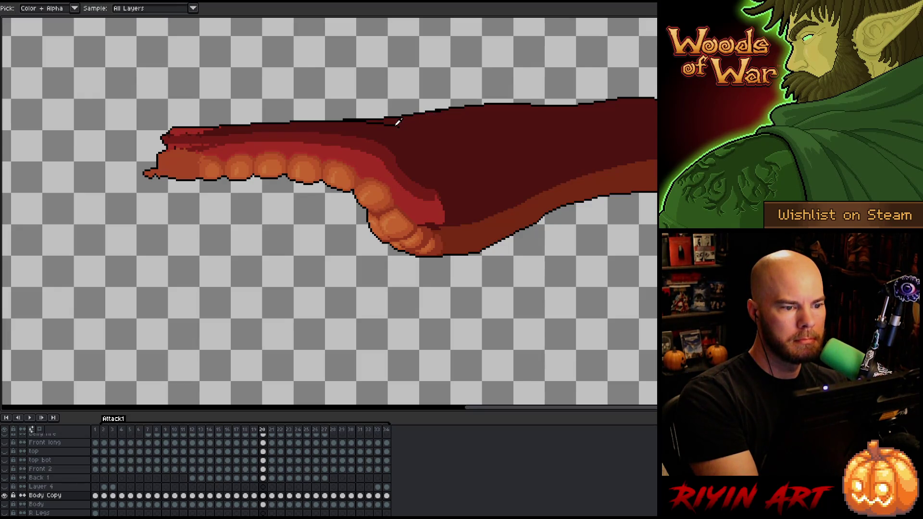
key("b")
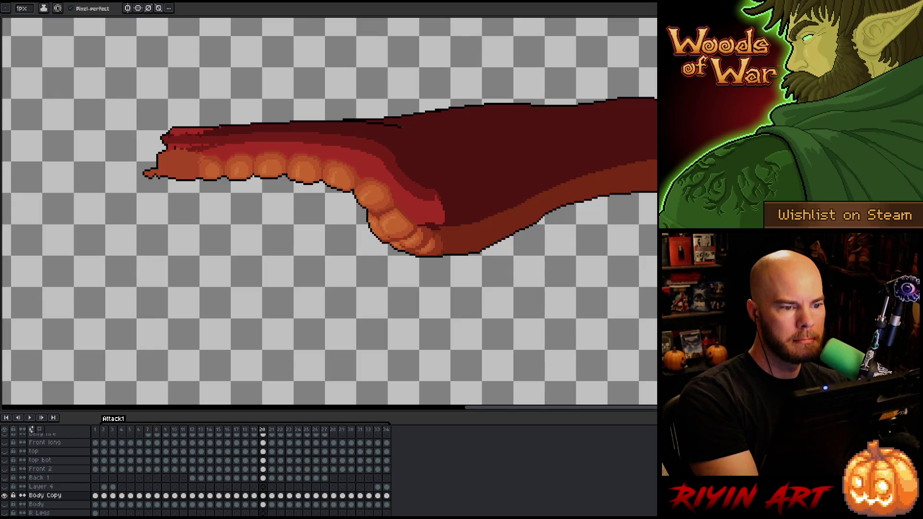
key("e")
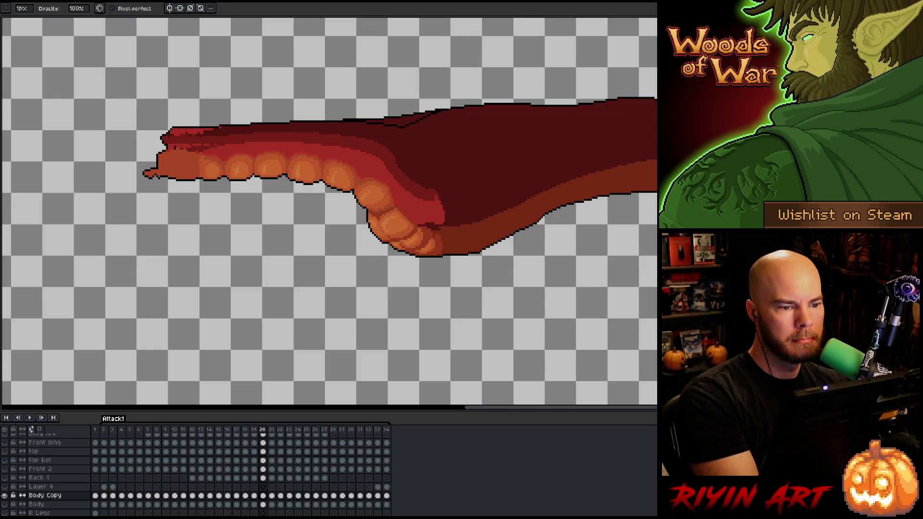
key("b")
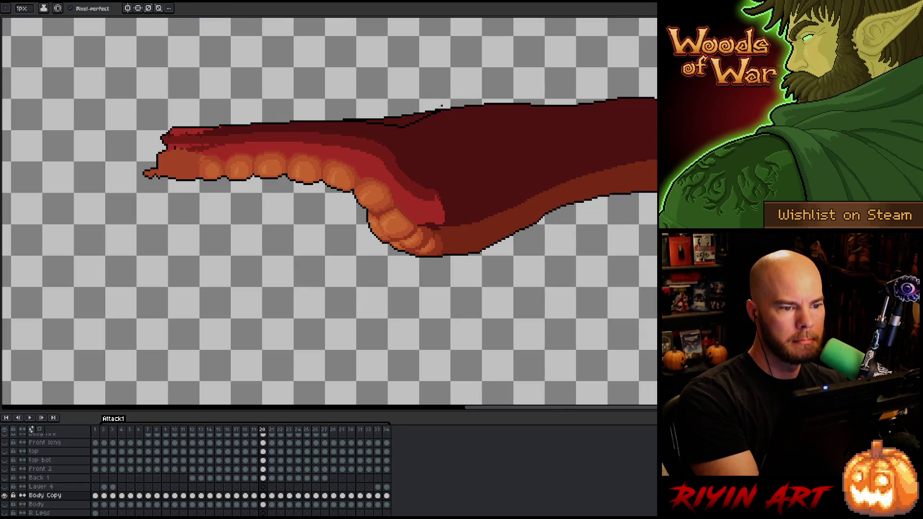
key("e")
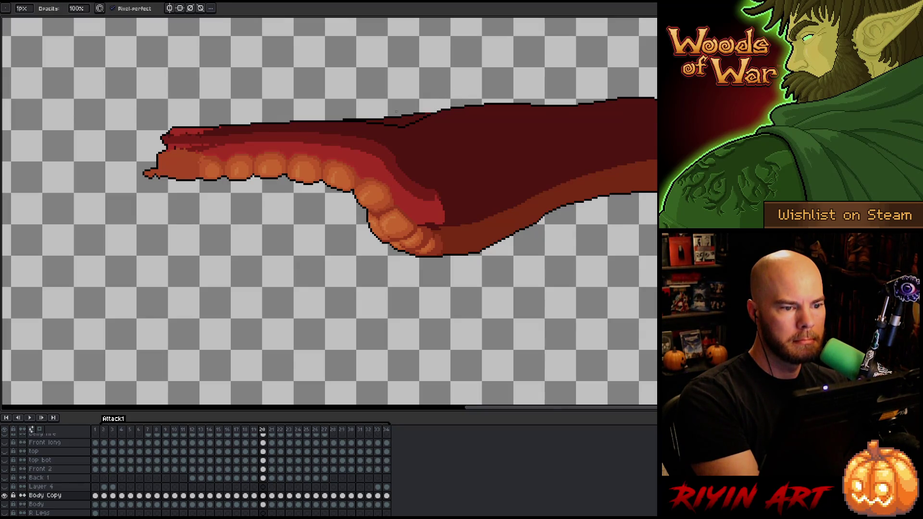
key("w")
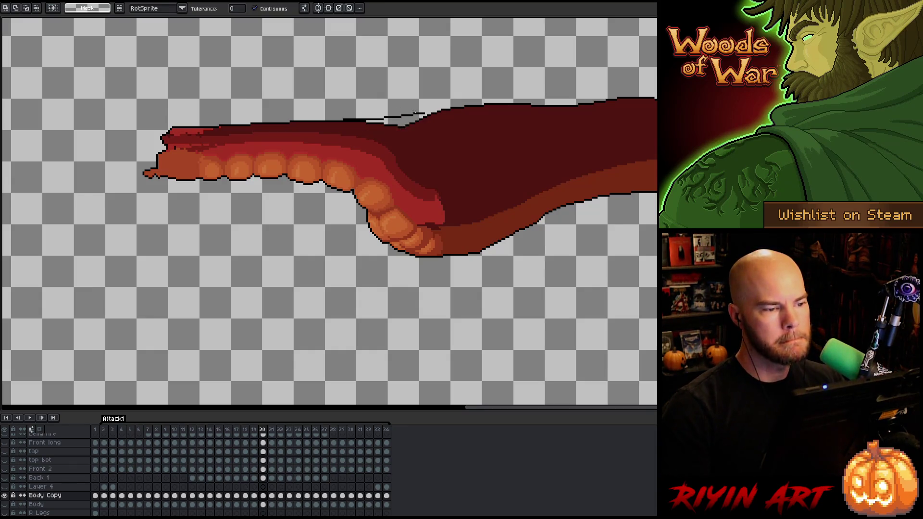
key("e")
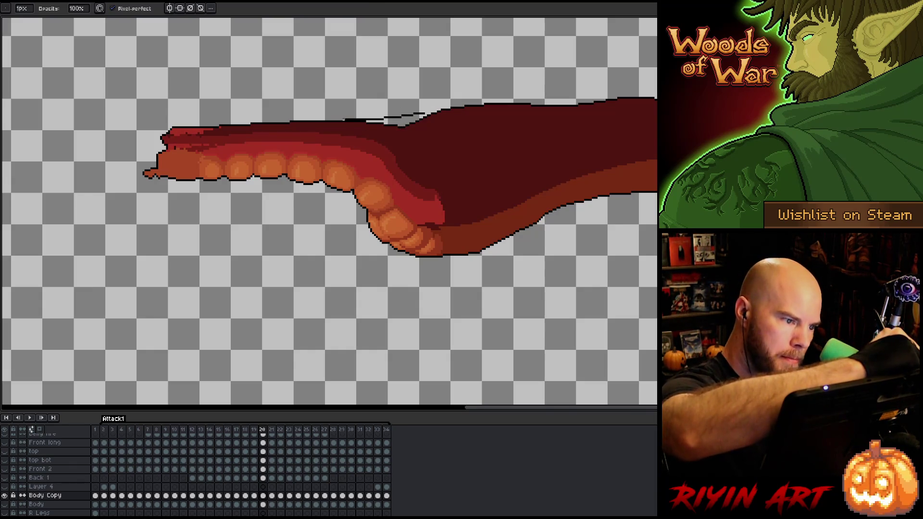
left_click_drag(347, 119, 392, 117)
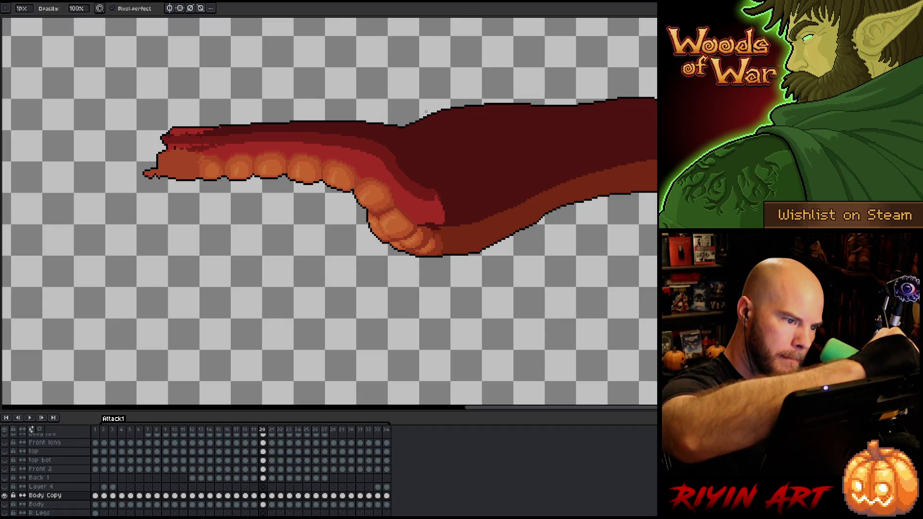
- Flip between frames 20 and 21 to check the cleaned outline
key("Right")
key("Left")
key("Right")
key("Left")
key("Right")
key("Left")
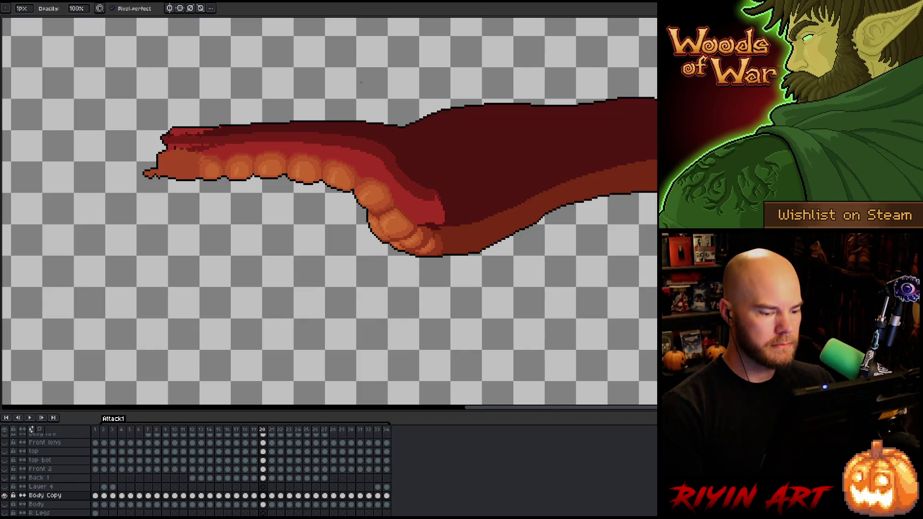
- Magic-wand select the transparent area around the neck, then settle on frame 21
key("w")
left_click(361, 85)
key("Right")
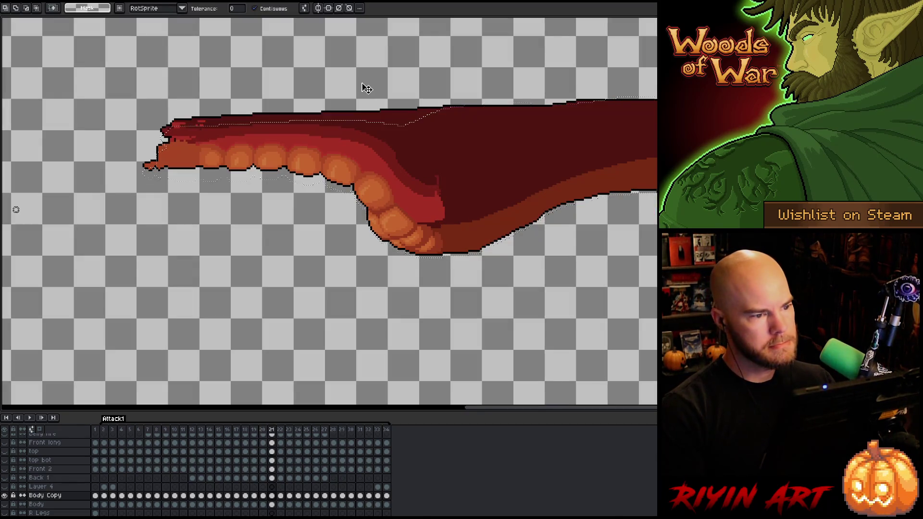
key("Left")
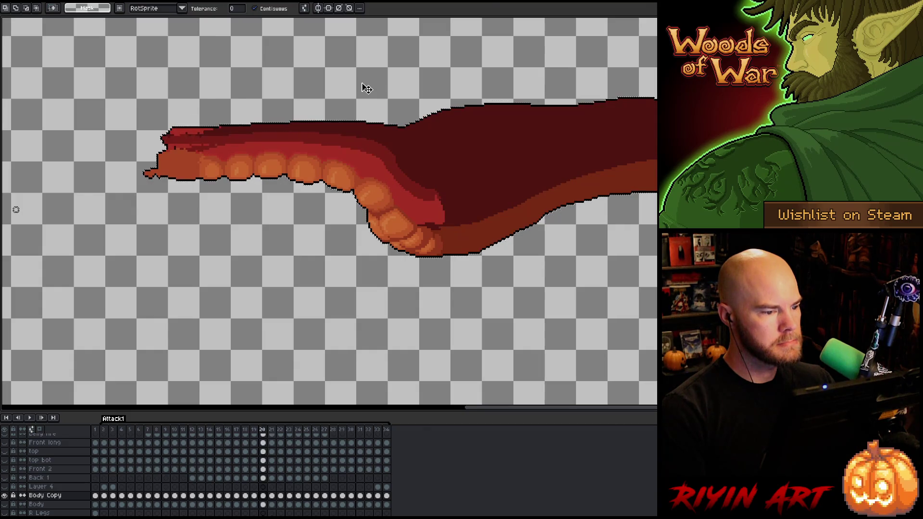
key("Right")
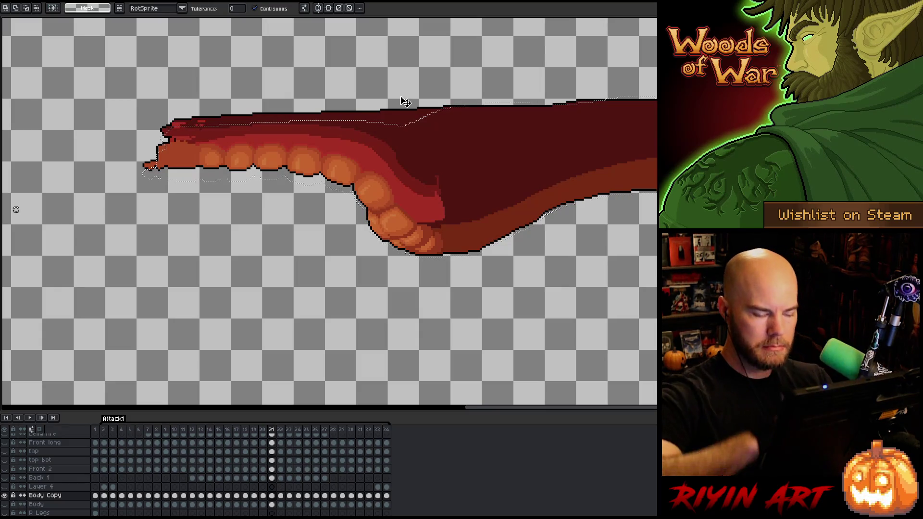
- Redraw the neck's dark top outline with eyedropper, 1px pencil and eraser
key("i")
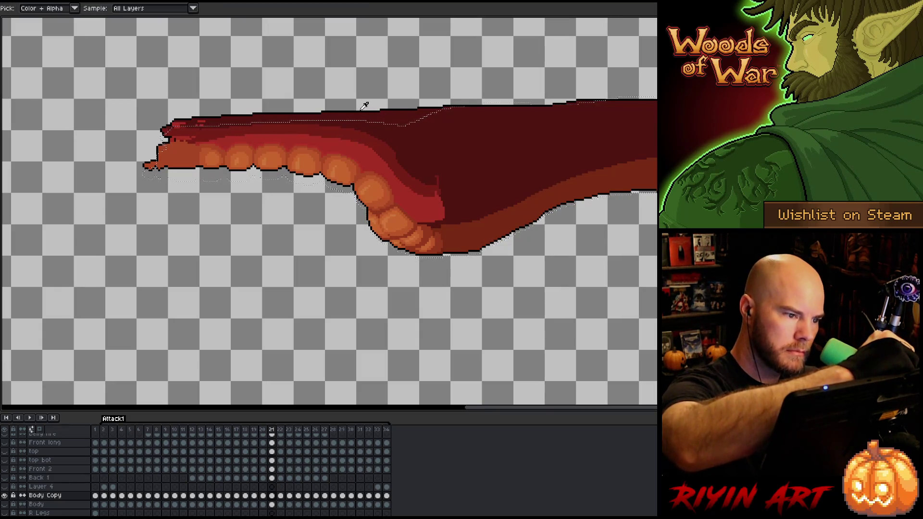
key("b")
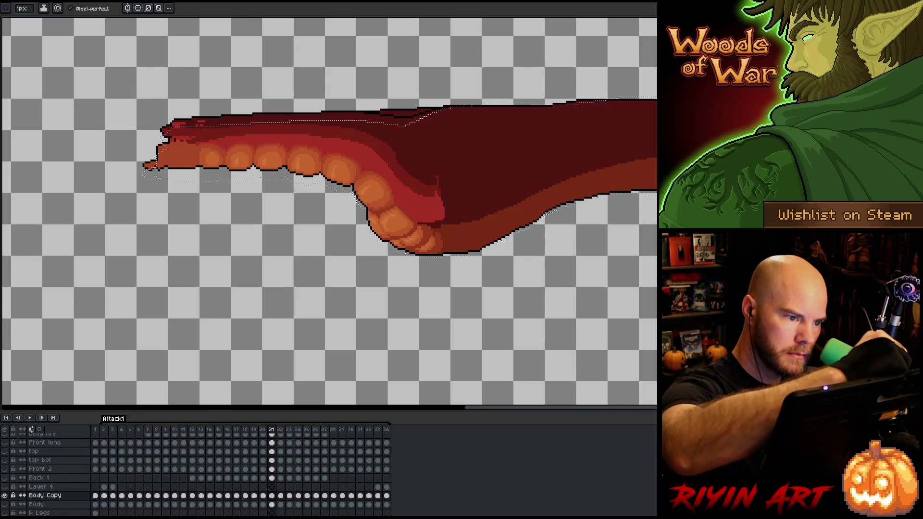
key("w")
left_click(406, 112)
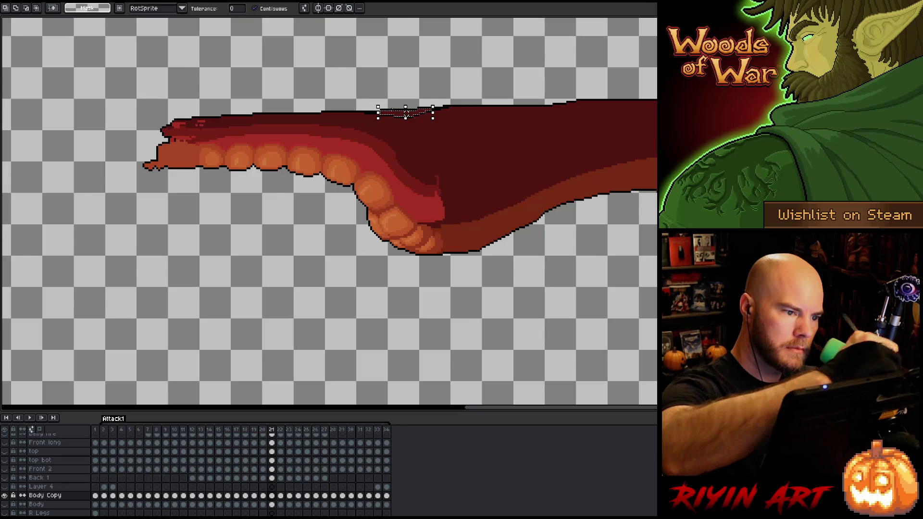
key("ctrl+d")
key("b")
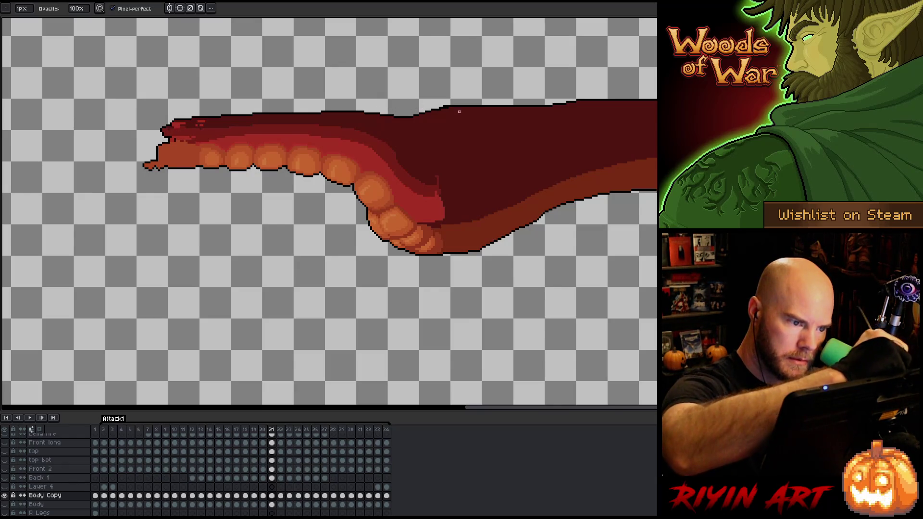
key("e")
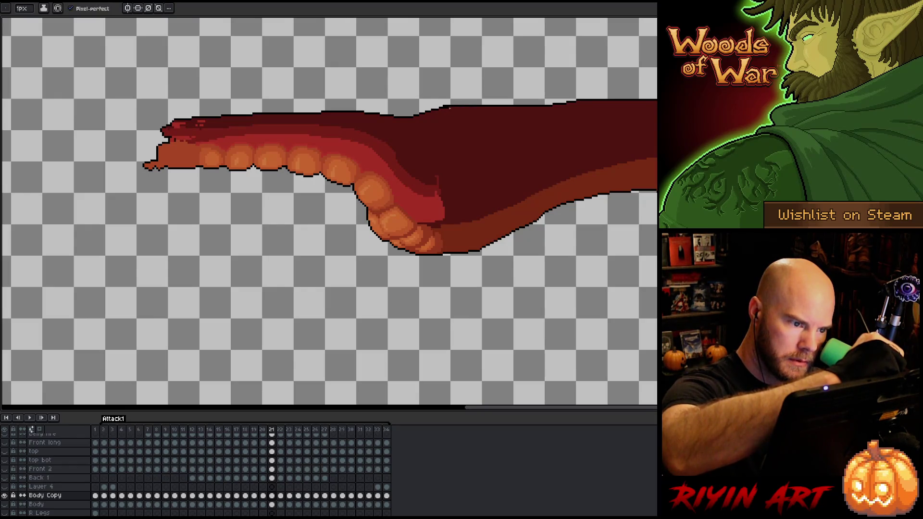
key("b")
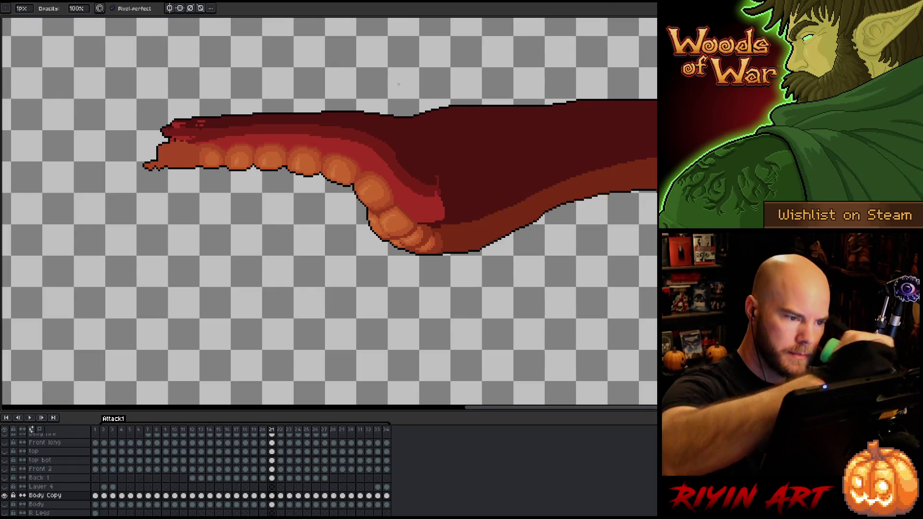
- Scrub frames 20–23 to compare the neck, then show all layers and play
key("Left")
key("Right")
key("Left")
key("Right")
key("Right")
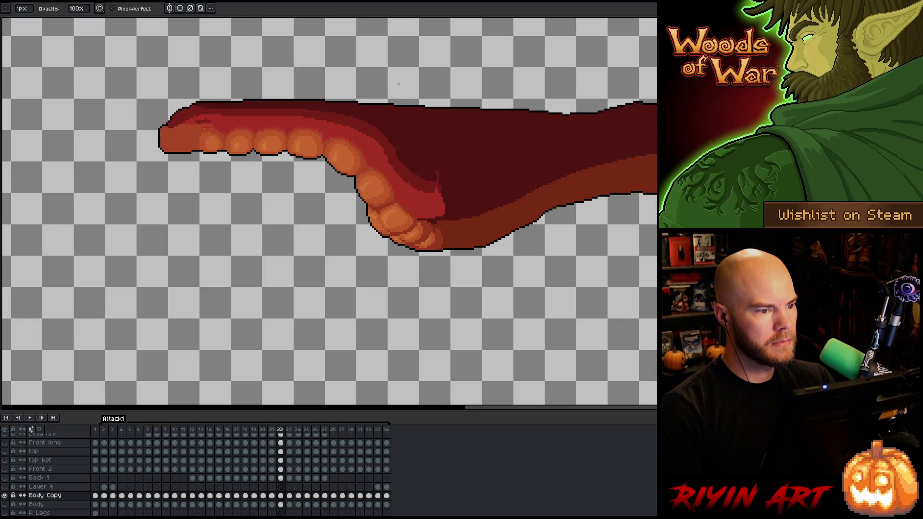
key("Left")
key("Right")
key("Right")
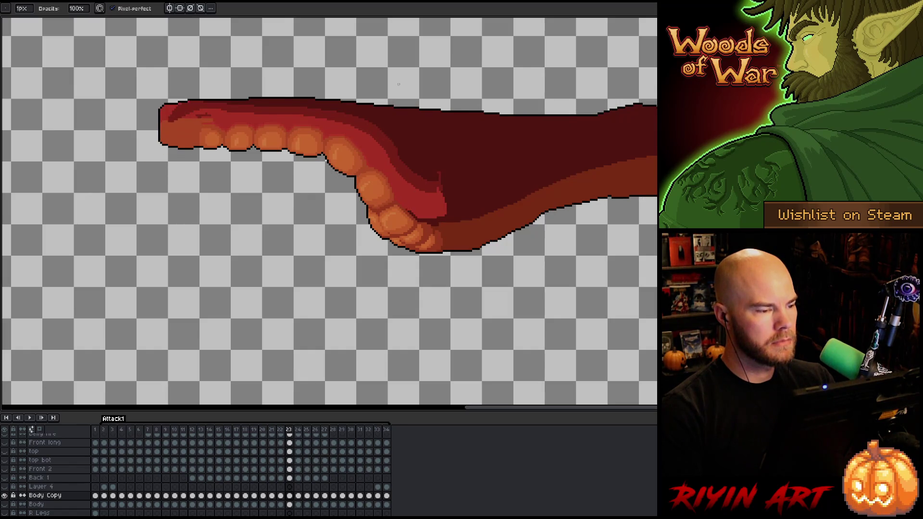
key("Left")
key("Right")
key("Left")
key("Left")
key("Right")
key("Right")
key("Right")
key("Left")
key("Left")
key("Left")
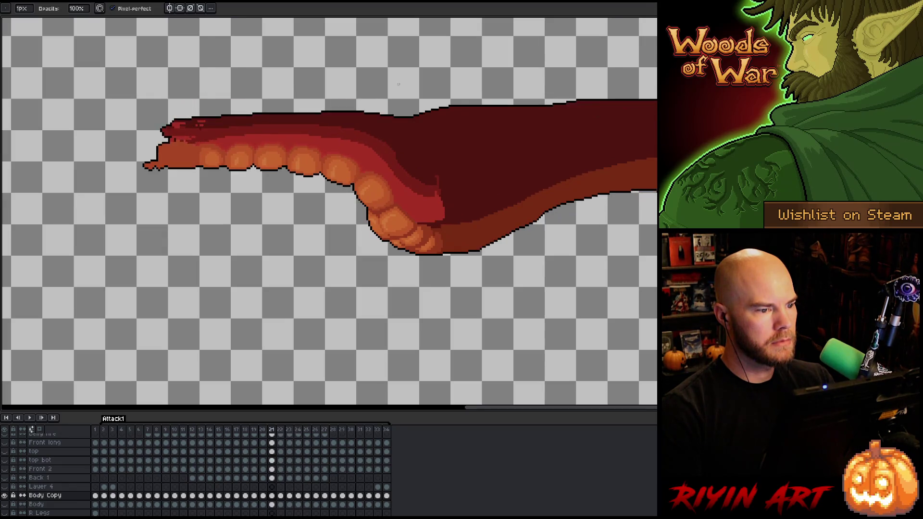
key("Left")
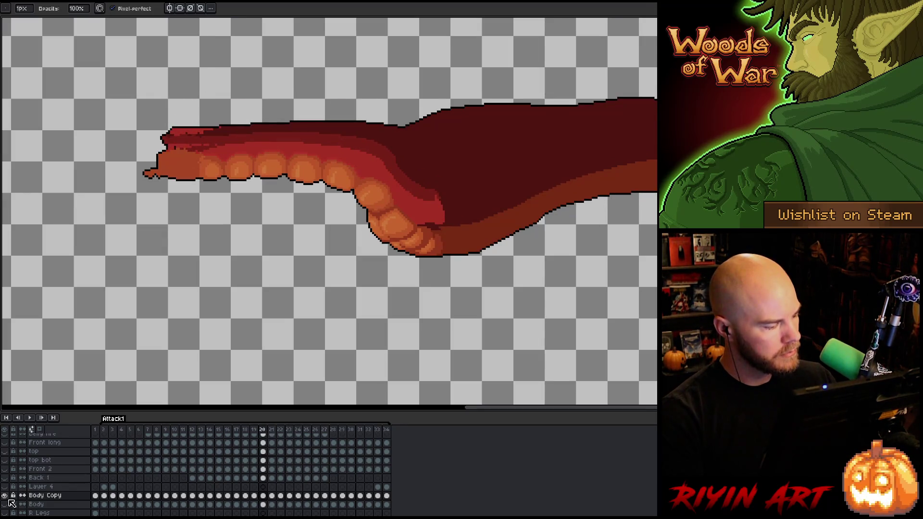
left_click(5, 496, "alt")
key("Return")
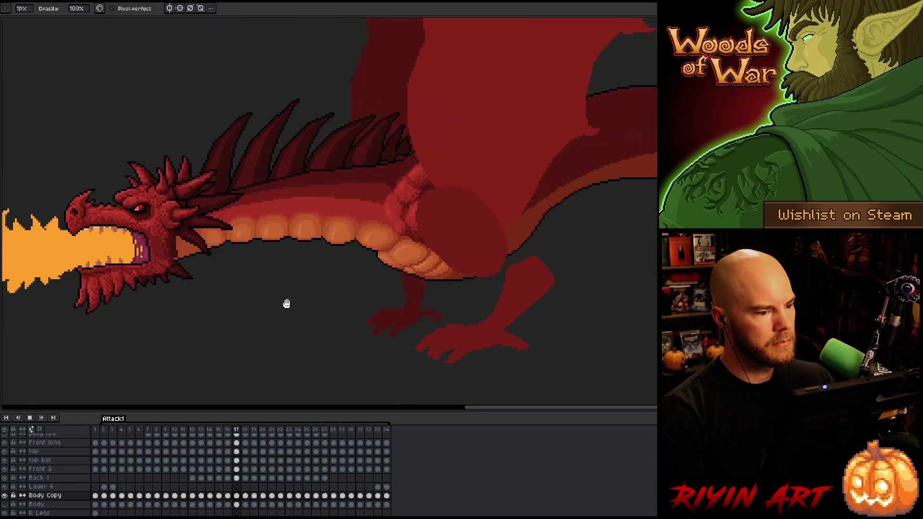
- Zoom out and back in during playback, then stop it and solo Body Copy
scroll(285, 305, "down", 3)
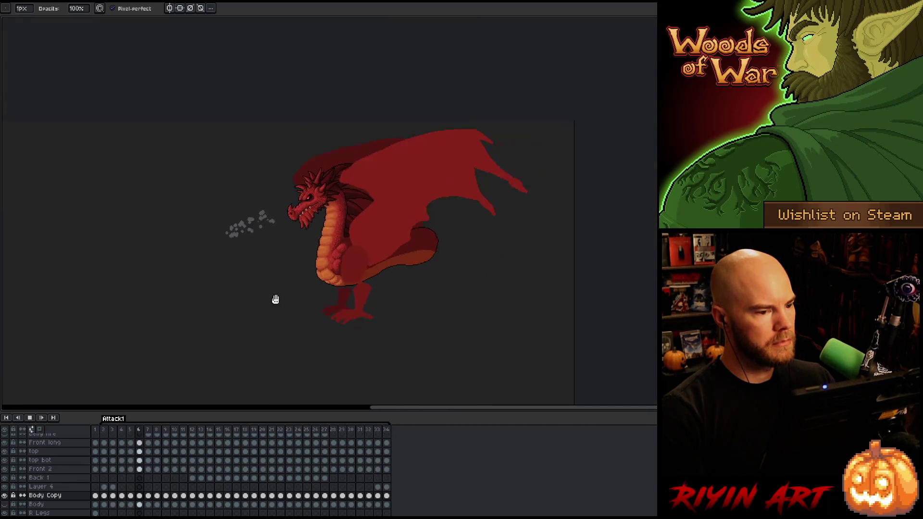
scroll(267, 297, "up", 3)
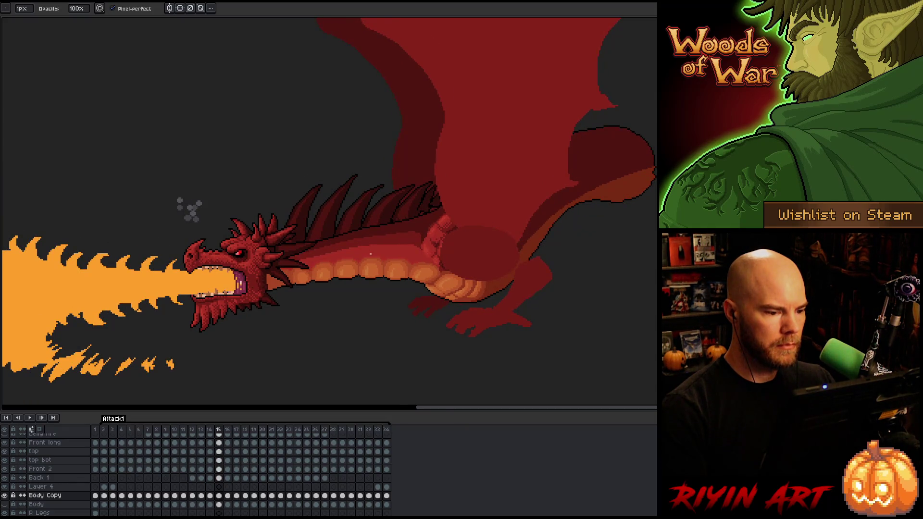
key("Return")
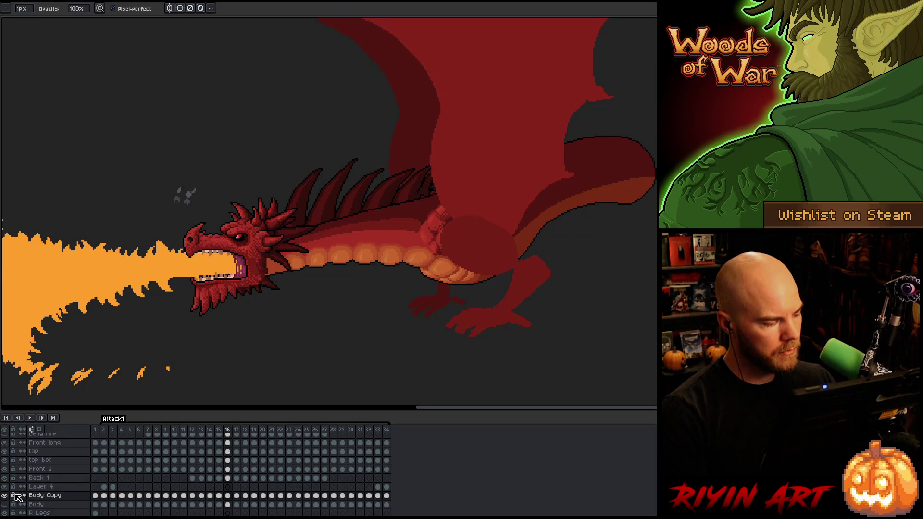
left_click(4, 496, "alt")
- On frame 16, marquee-select the neck's upper outline section
key("Left")
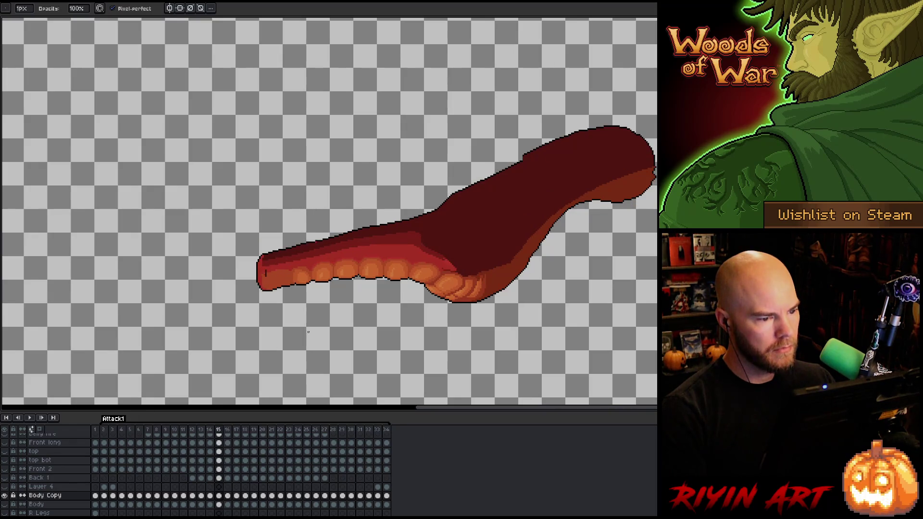
key("Right")
key("Right")
key("Left")
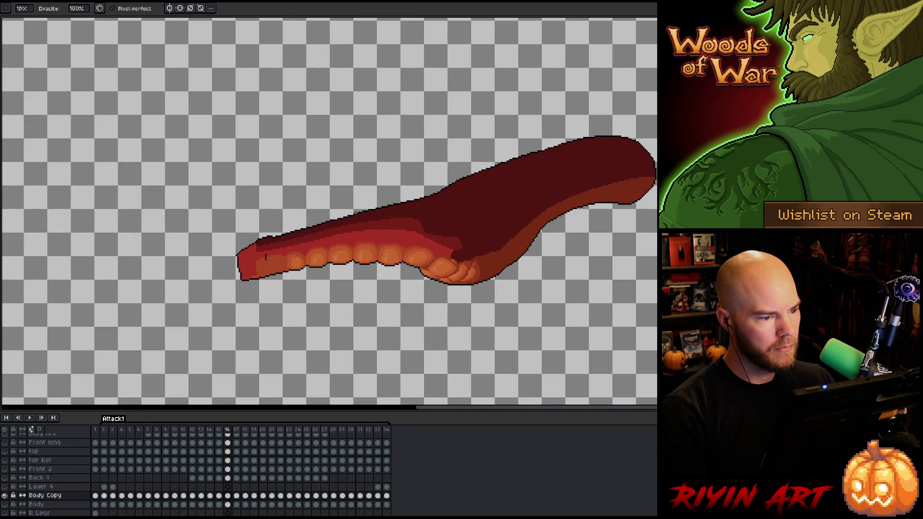
key("m")
mouse_move(338, 187)
left_mouse_down()
mouse_move(445, 210)
mouse_move(440, 217)
left_mouse_up()
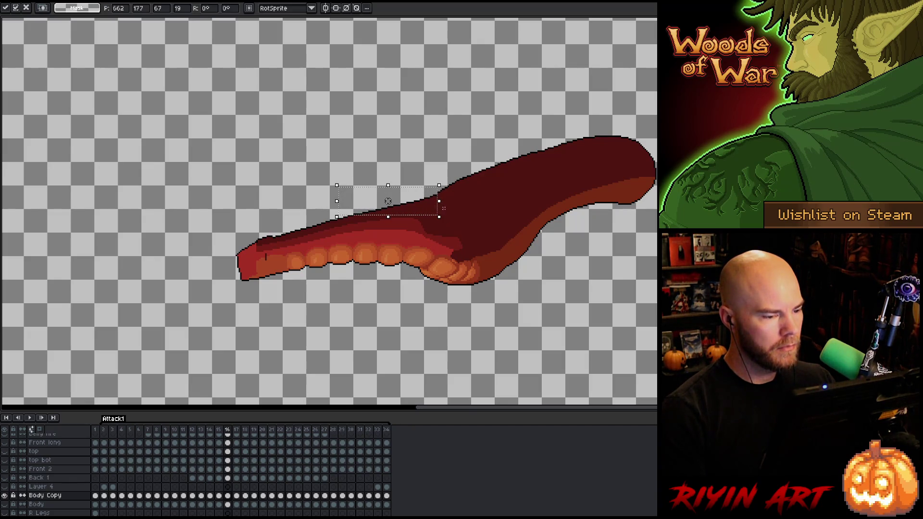
mouse_move(447, 166)
left_mouse_down()
mouse_move(419, 204)
mouse_move(317, 221)
left_mouse_up()
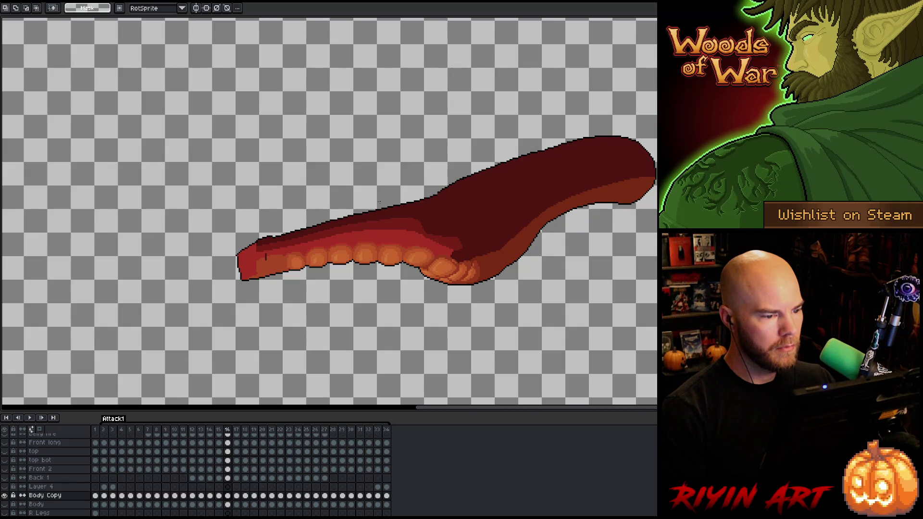
- Compare frames 15 and 16, then select a thin strip of the neck's upper edge
key("comma")
key("period")
key("comma")
key("period")
key("comma")
key("period")
key("comma")
key("period")
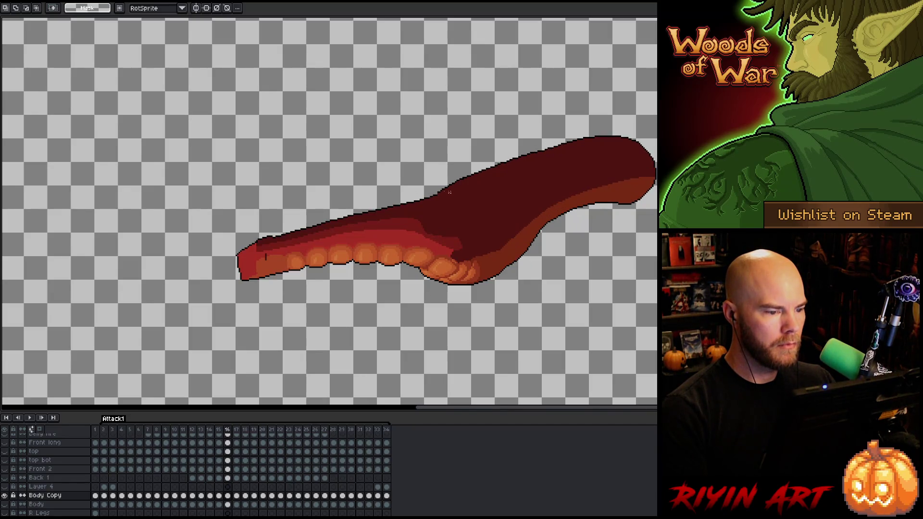
mouse_move(480, 163)
left_mouse_down()
mouse_move(423, 190)
mouse_move(417, 152)
left_mouse_up()
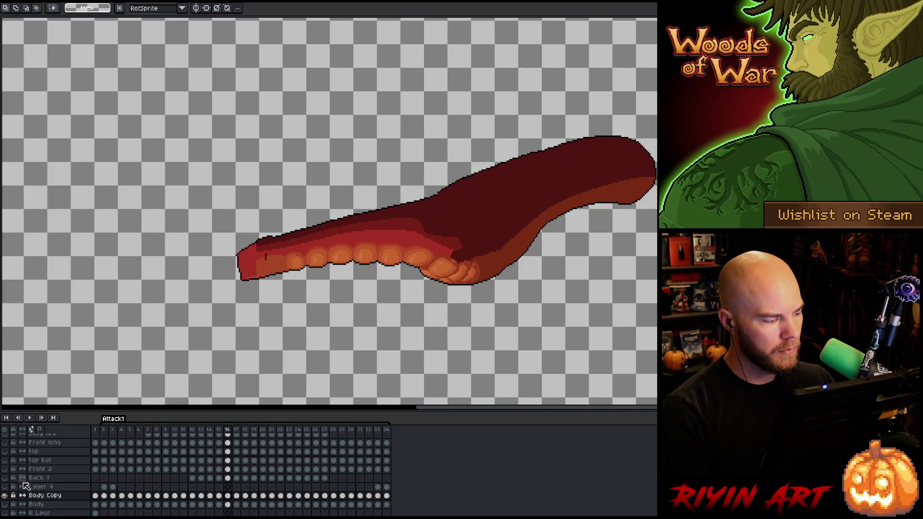
- Show all layers and compare frames 15 and 16 with the full dragon
left_click(5, 496, "alt")
key("comma")
key("period")
key("comma")
key("period")
key("comma")
key("period")
key("period")
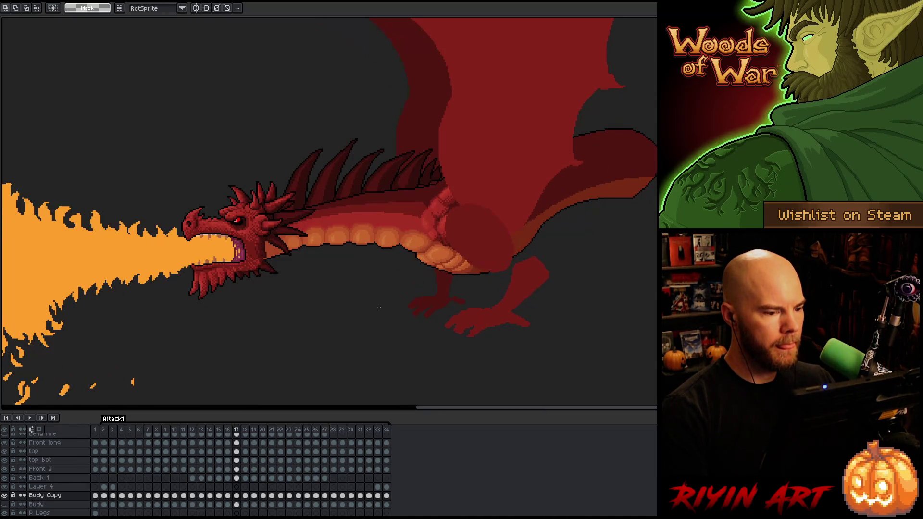
- Flip between frames 18 and 19 to compare the outline
key("period")
key("comma")
key("comma")
key("period")
key("period")
key("period")
key("comma")
key("period")
key("comma")
key("period")
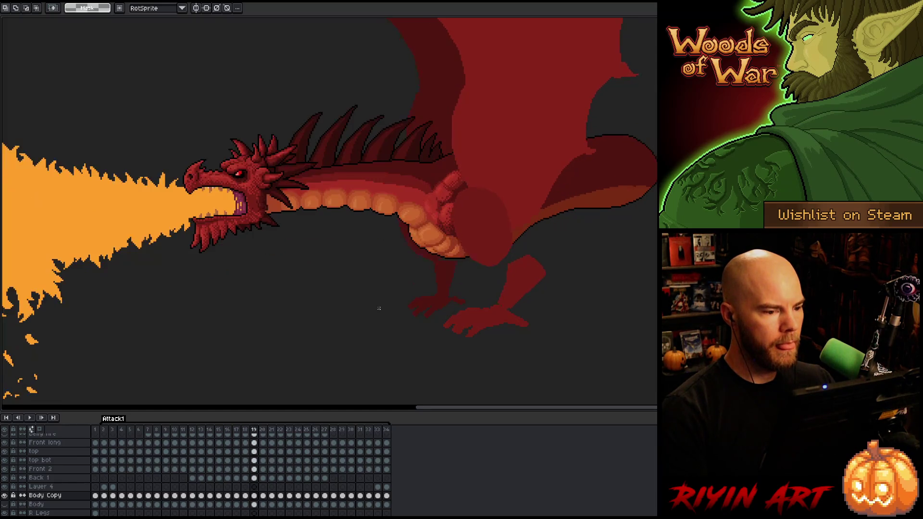
- Select and nudge the wing-base outline pixels, then commit the move
mouse_move(539, 99)
left_mouse_down()
mouse_move(485, 150)
mouse_move(435, 177)
mouse_move(392, 169)
left_mouse_up()
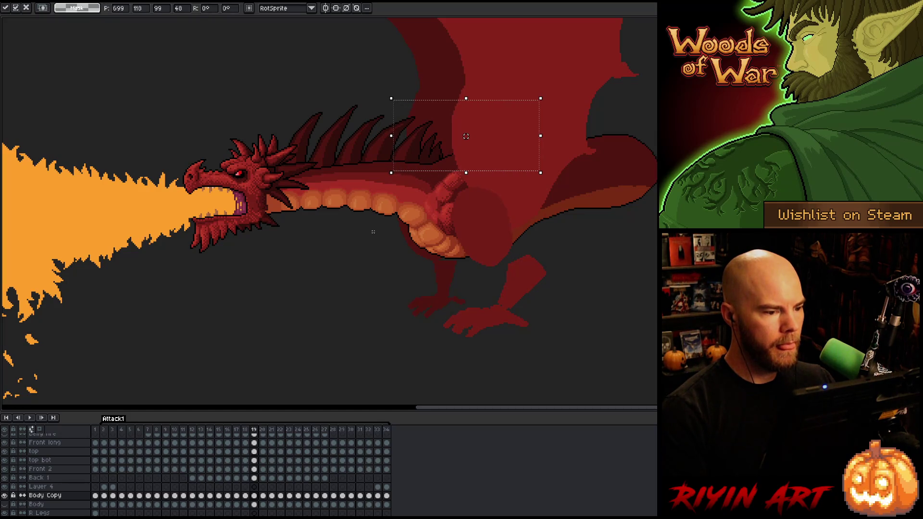
left_click(374, 246)
scroll(406, 161, "up", 4)
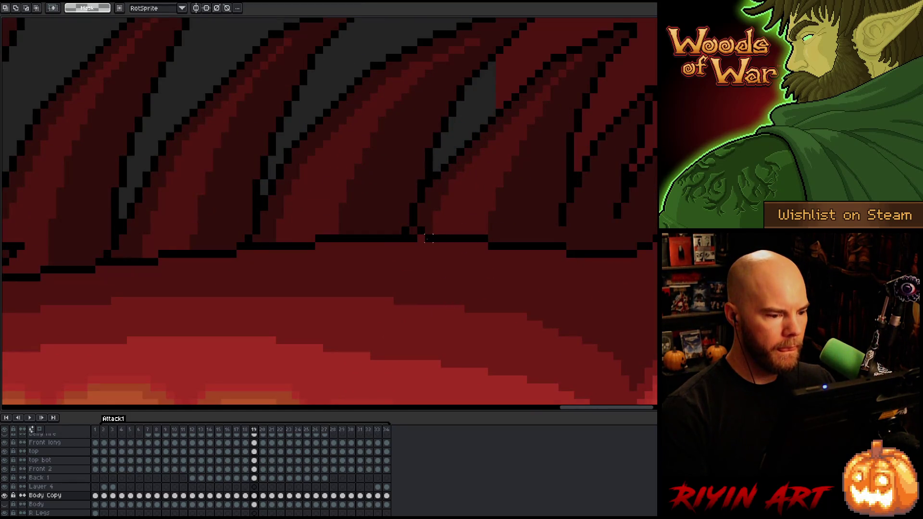
left_click_drag(421, 234, 421, 238)
scroll(391, 334, "down", 5)
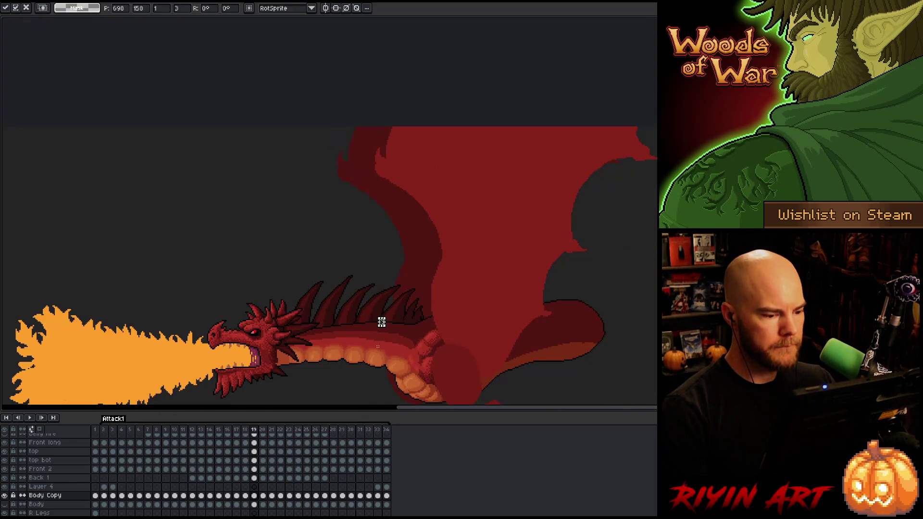
left_click_drag(378, 350, 402, 277)
key("Return")
scroll(355, 321, "up", 2)
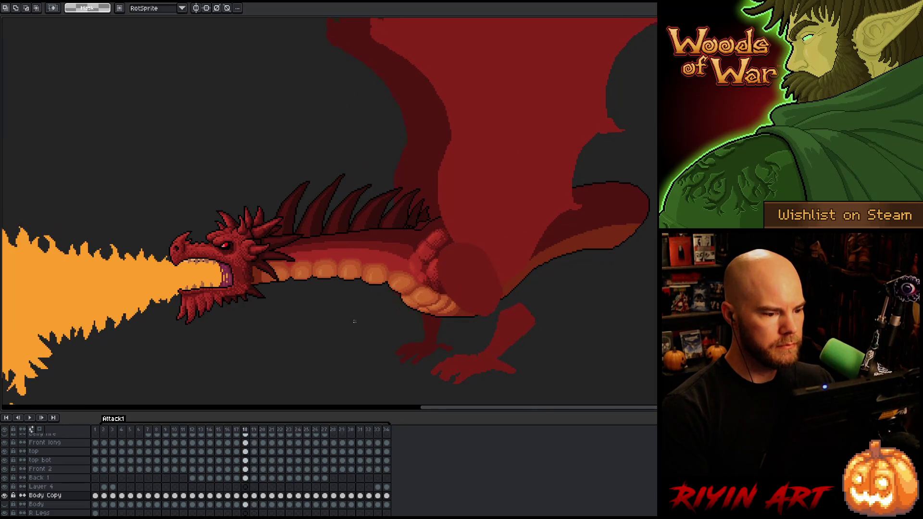
- Step to frames 21 and 22 and inspect the spine outline with pencil, eraser and wand
key("Right")
key("Right")
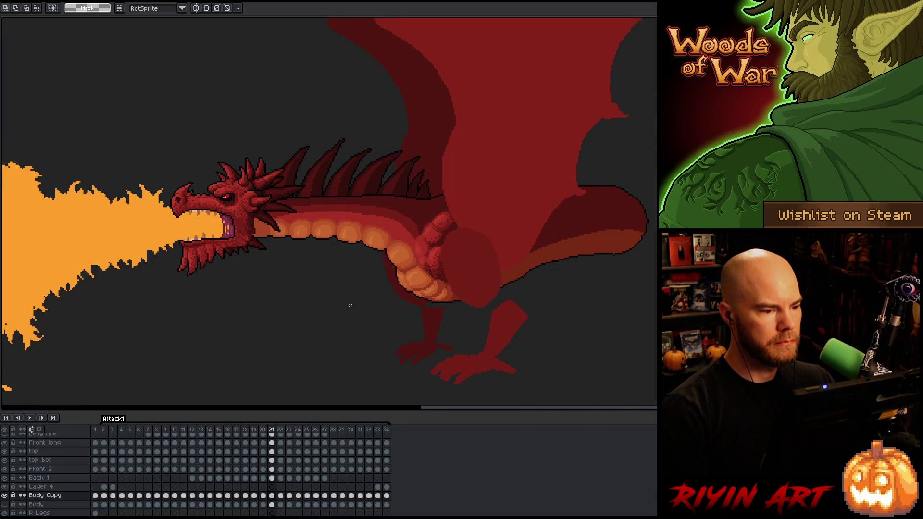
key("Right")
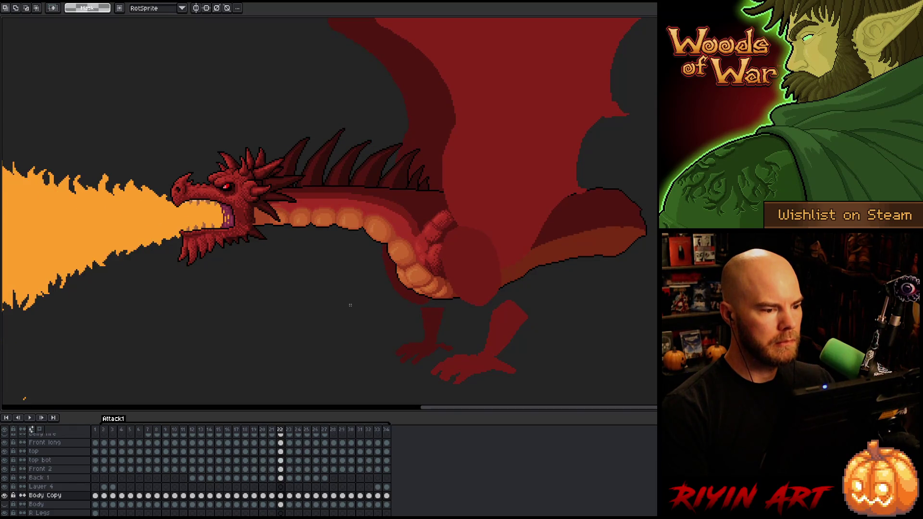
key("Left")
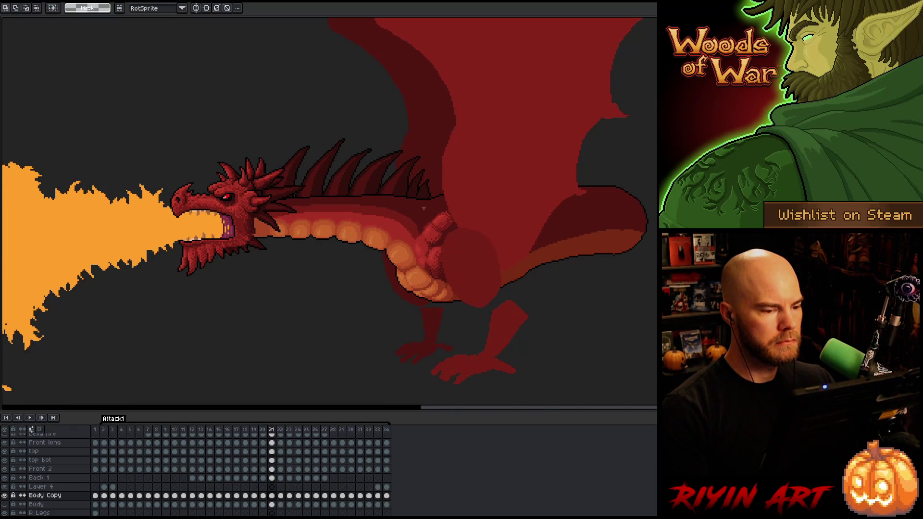
key("Right")
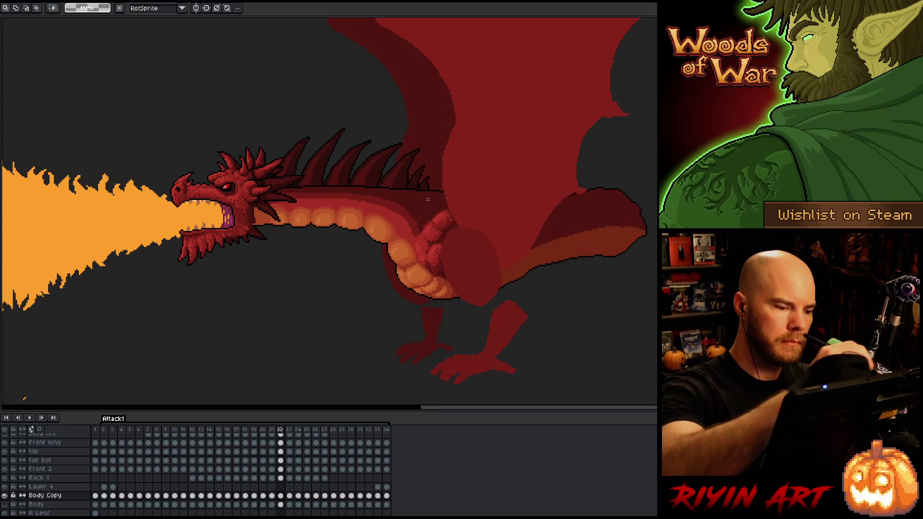
key("b")
left_click(414, 189, "alt")
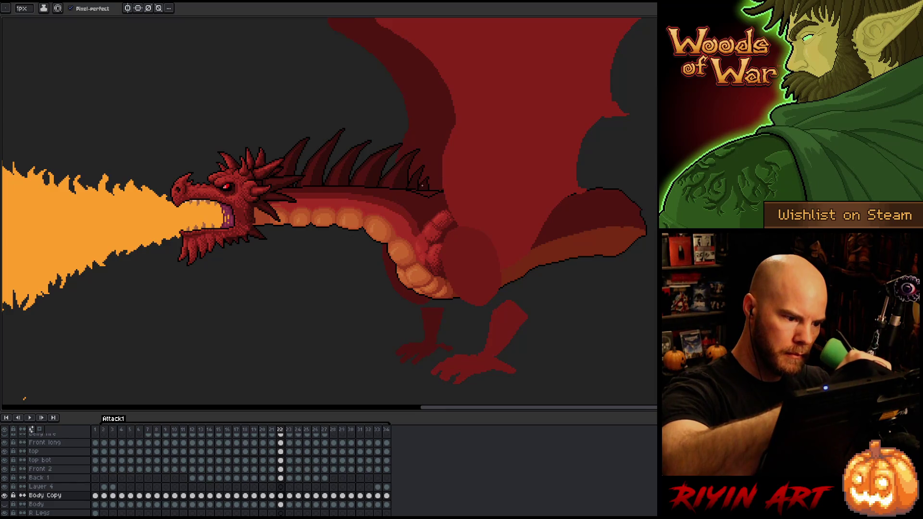
key("e")
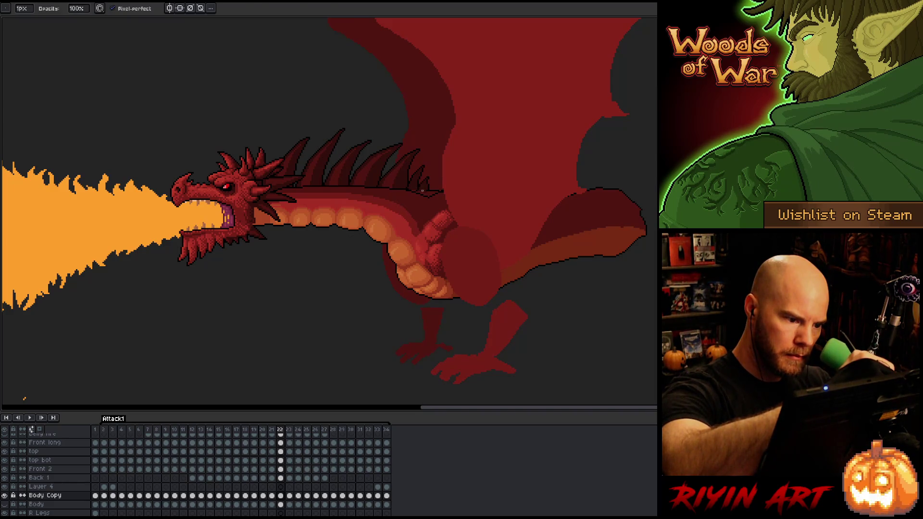
key("w")
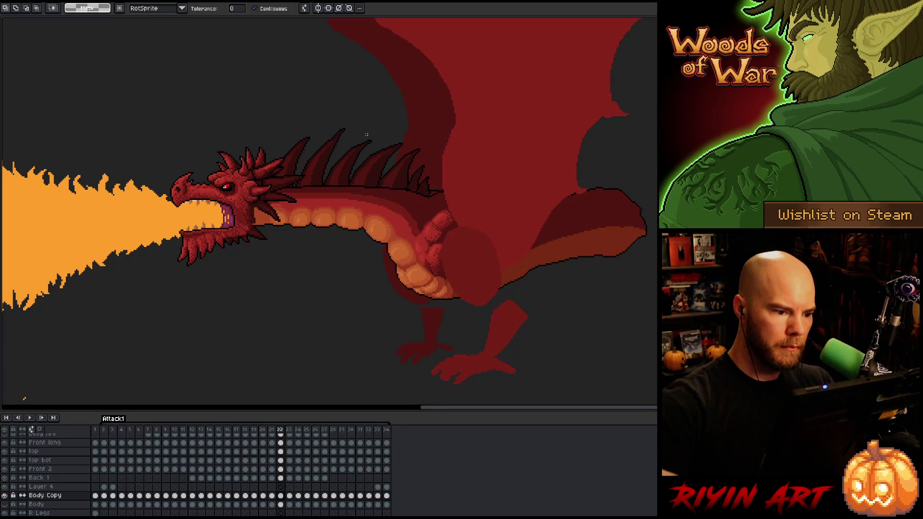
key("b")
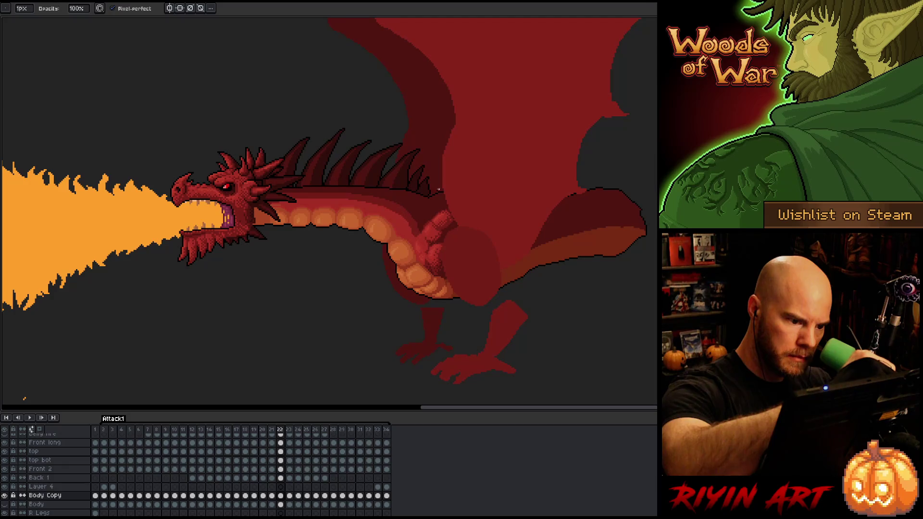
- Zoom in, pick black, and add one pixel at the back outline's end
key("e")
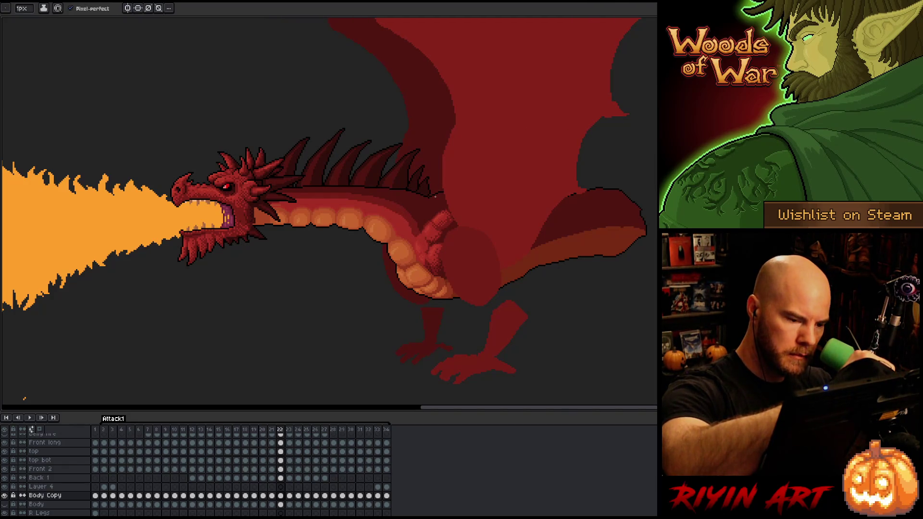
scroll(432, 197, "up", 5)
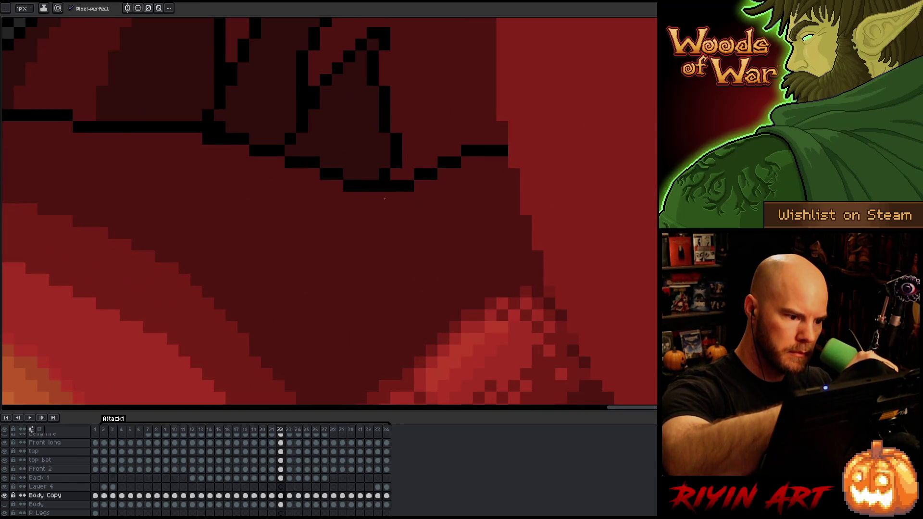
scroll(365, 182, "down", 5)
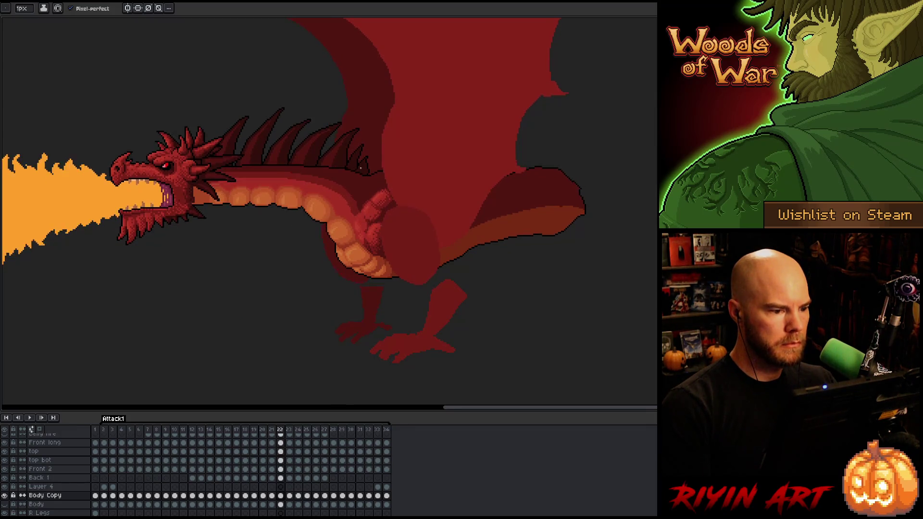
scroll(345, 191, "up", 5)
key("i")
key("b")
left_click(437, 199)
key("e")
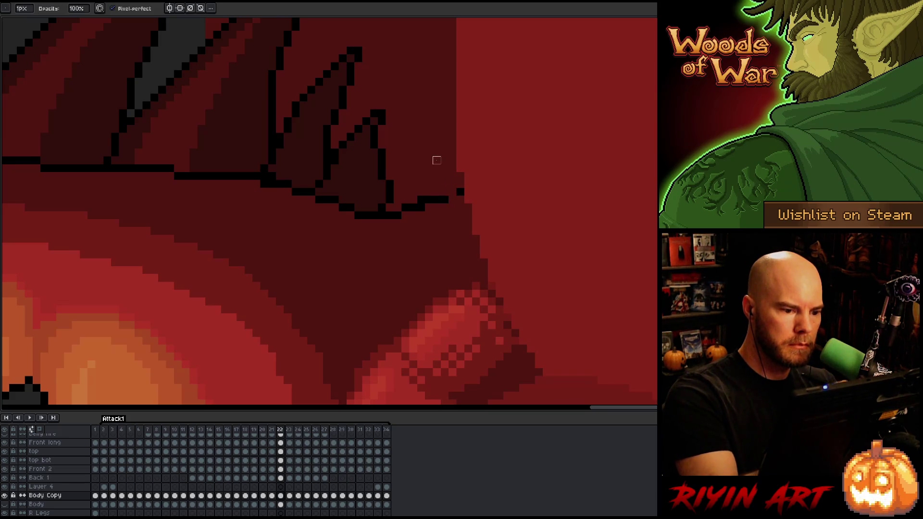
- Compare frame 22 with frame 21, then magic-wand select above the body outline
key("comma")
key("period")
scroll(421, 176, "down", 5)
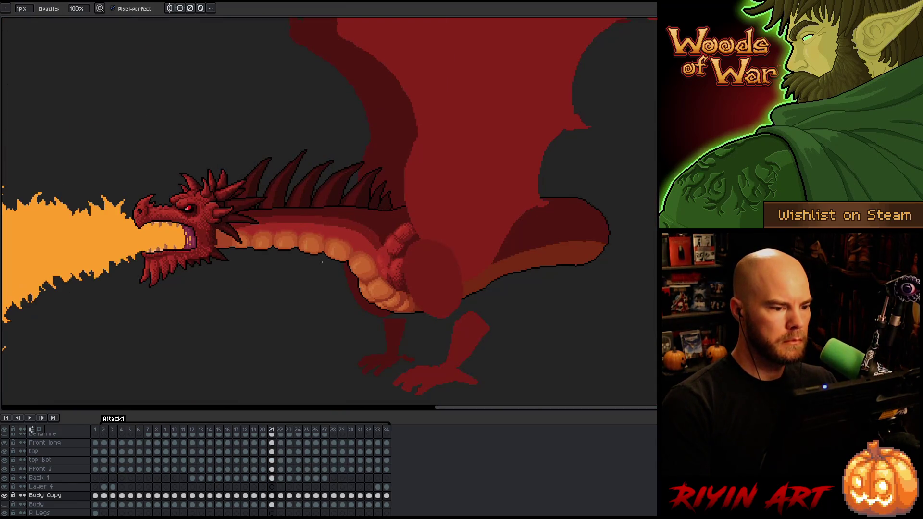
key("comma")
key("period")
key("comma")
key("period")
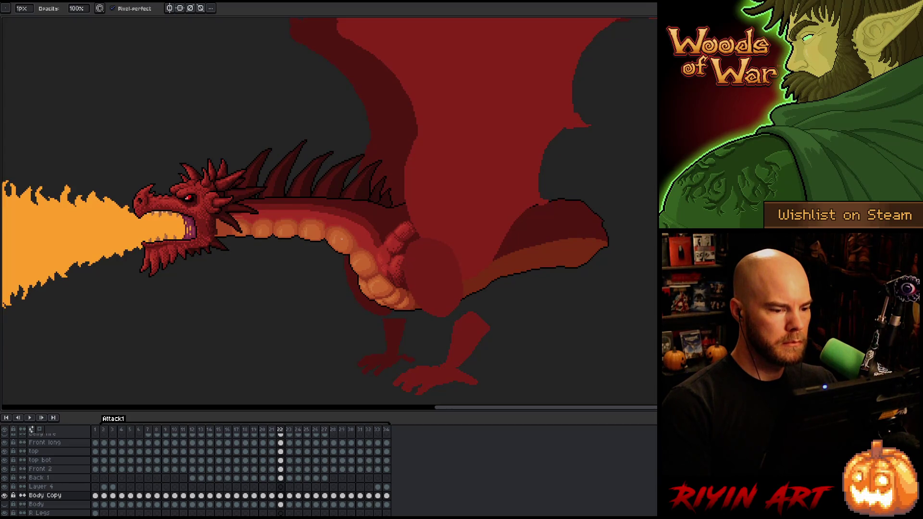
scroll(383, 220, "up", 3)
key("comma")
key("period")
scroll(394, 212, "up", 2)
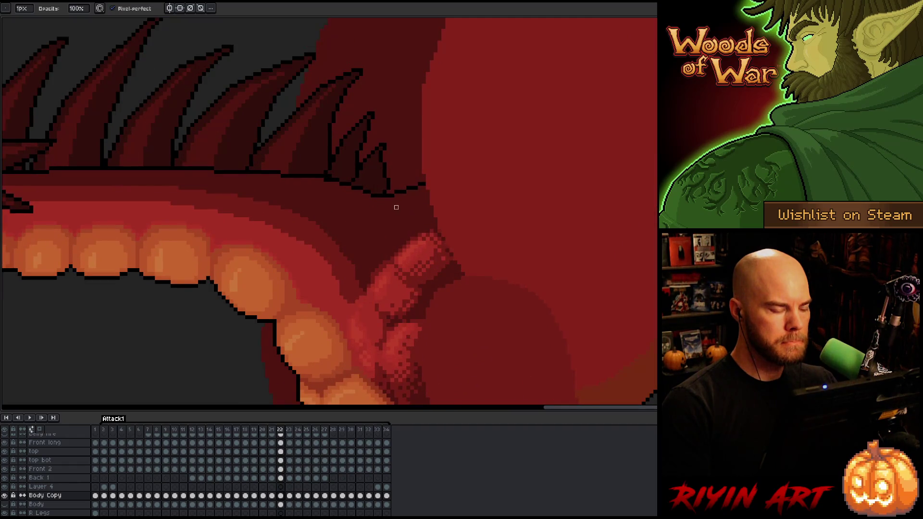
key("w")
left_click(380, 152)
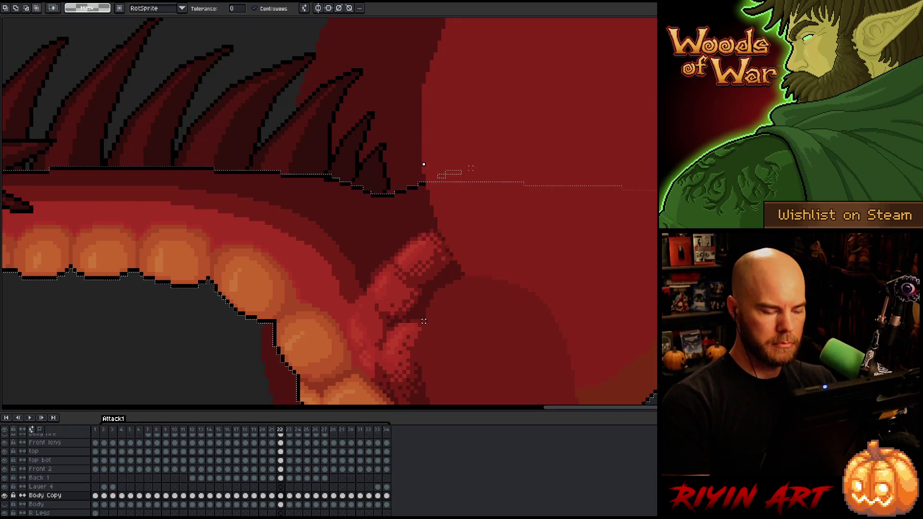
- Flip between frames 22 and 23 to compare the spine outlines, ending on 23
key("b")
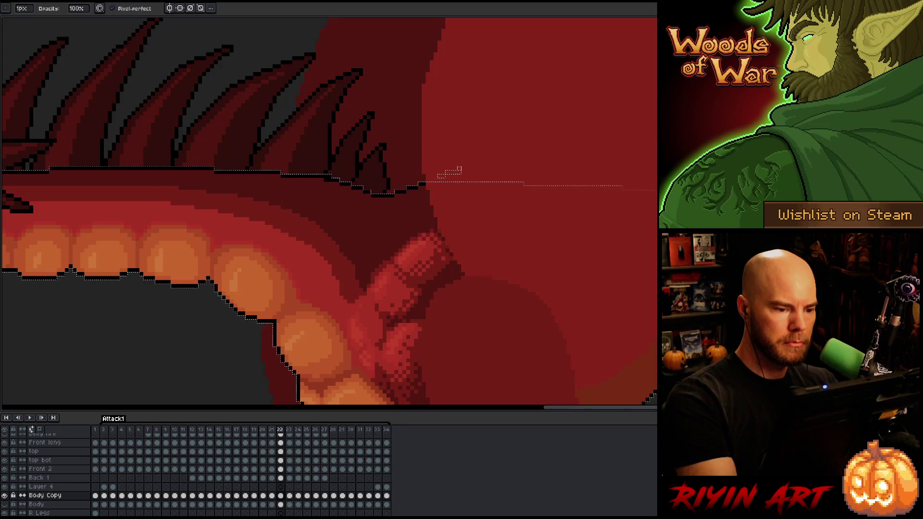
key("period")
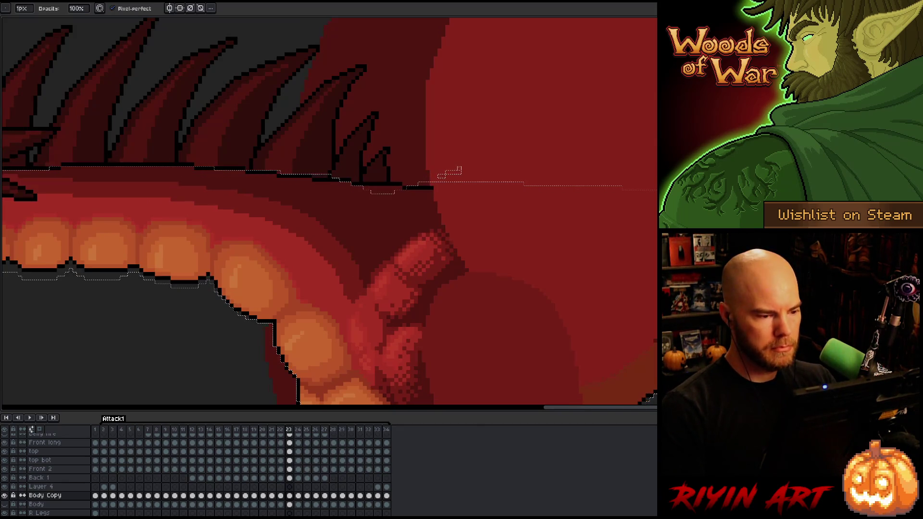
key("comma")
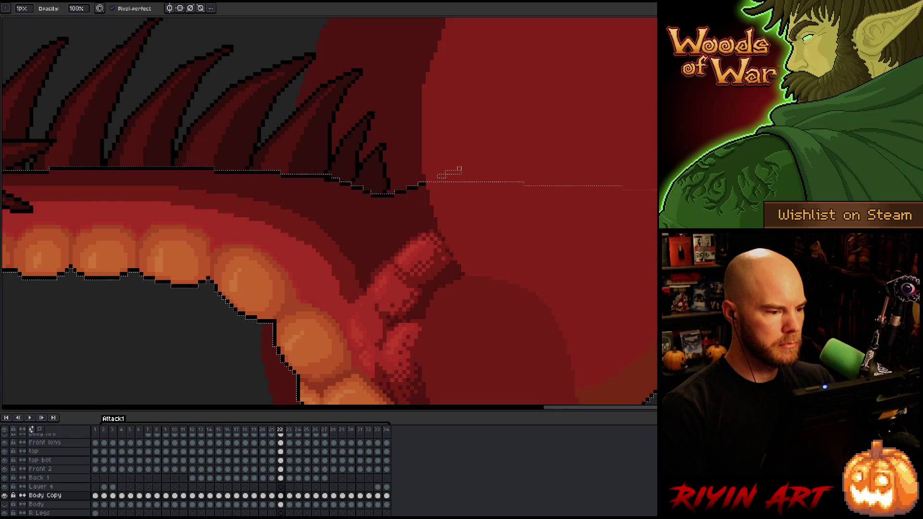
key("period")
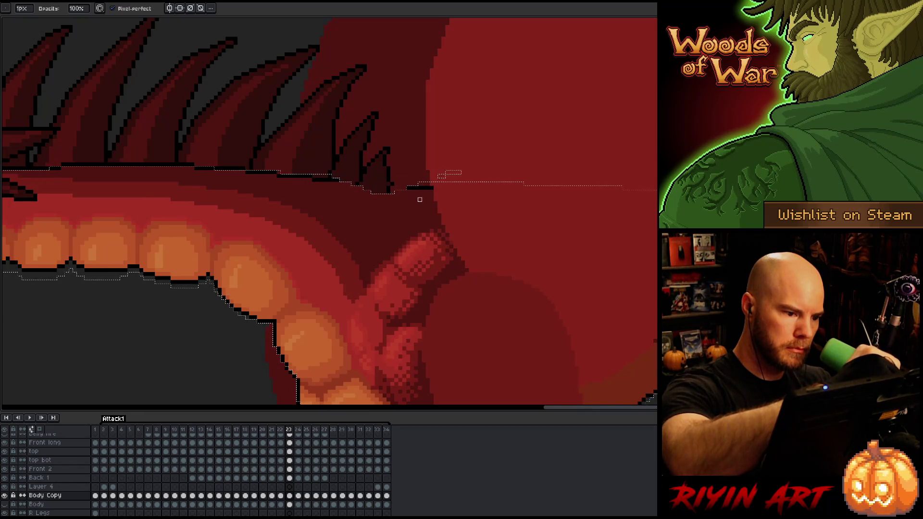
key("comma")
key("period")
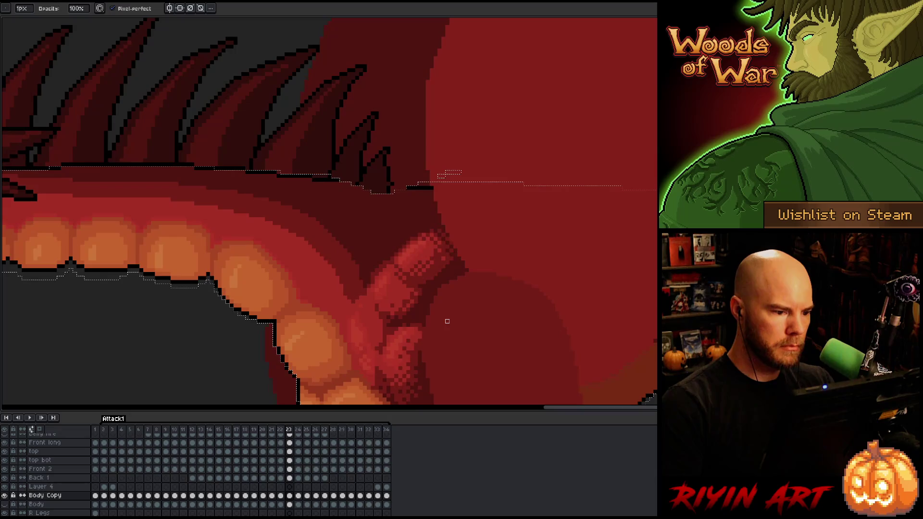
key("comma")
key("period")
key("comma")
key("period")
key("comma")
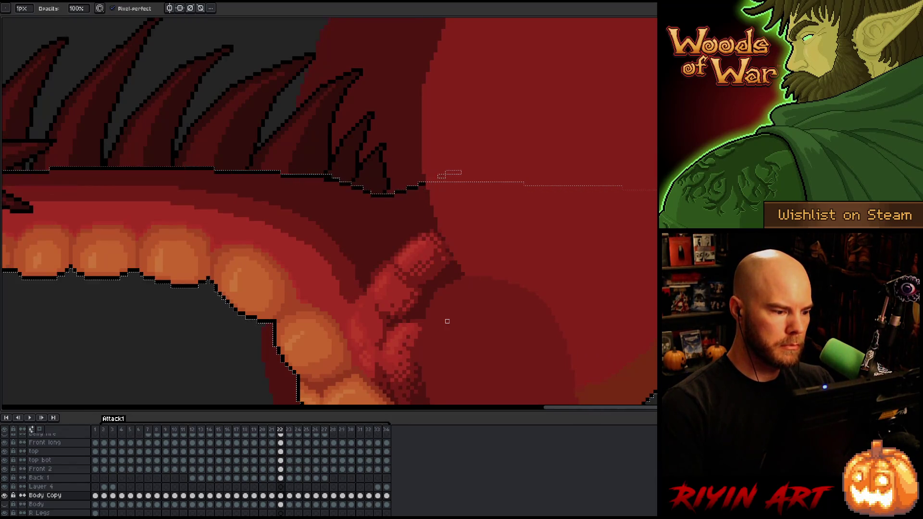
key("period")
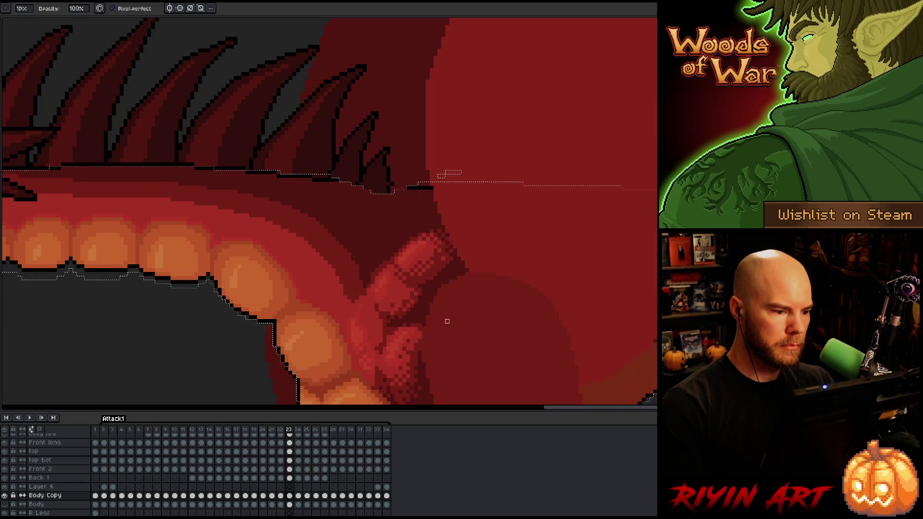
- Deselect, sample the outline colour and draw a dark line under the last back spike
key("ctrl+d")
key("i")
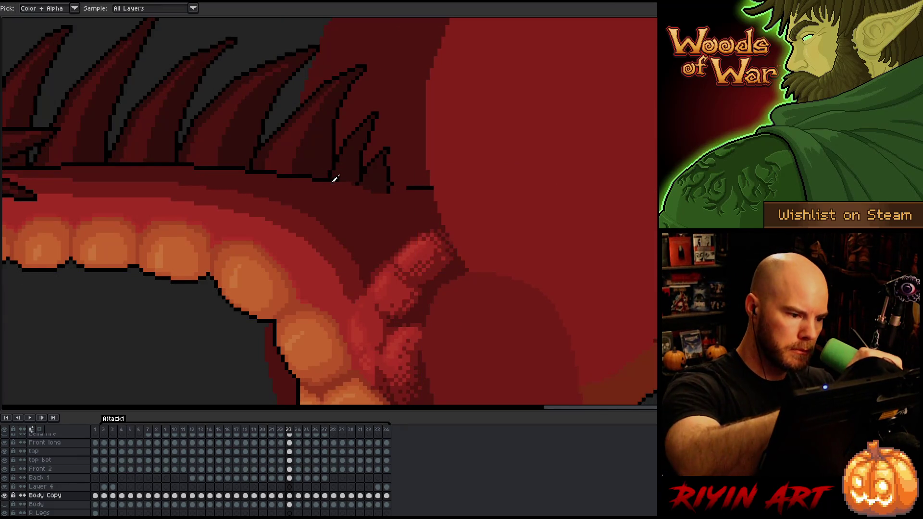
key("b")
left_click_drag(356, 186, 398, 196)
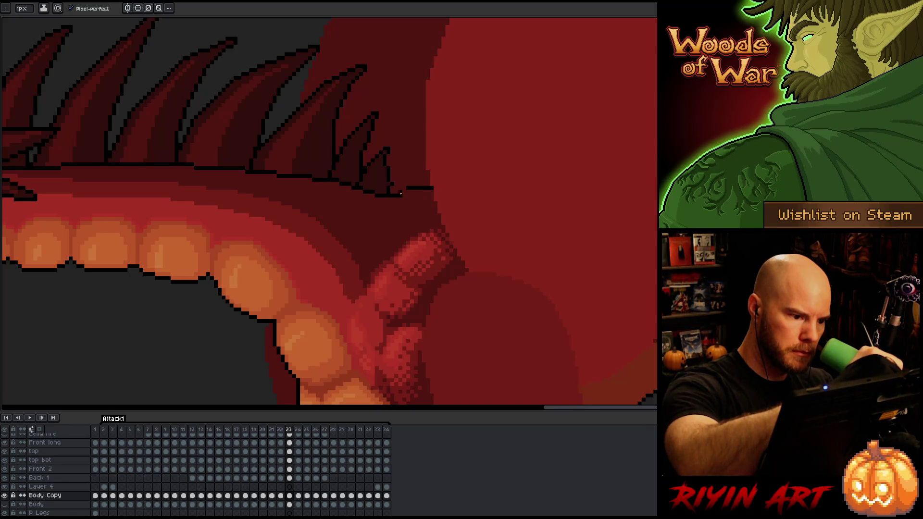
key("e")
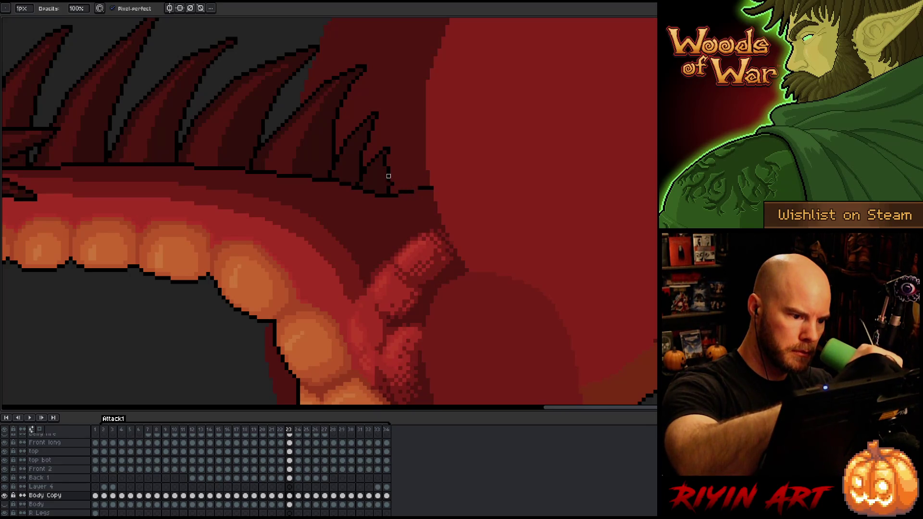
key("b")
- Recheck frames 22 and 23, then magic-wand select the region along the body outline
key("comma")
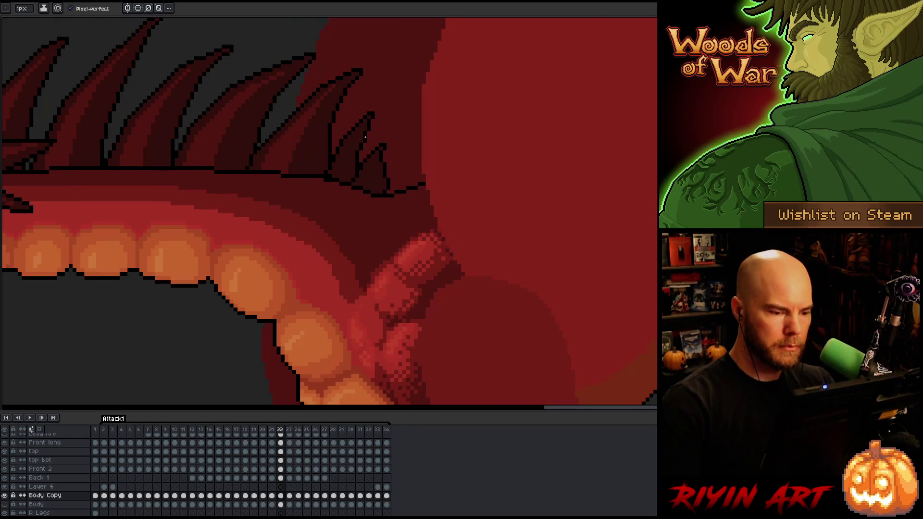
key("period")
key("comma")
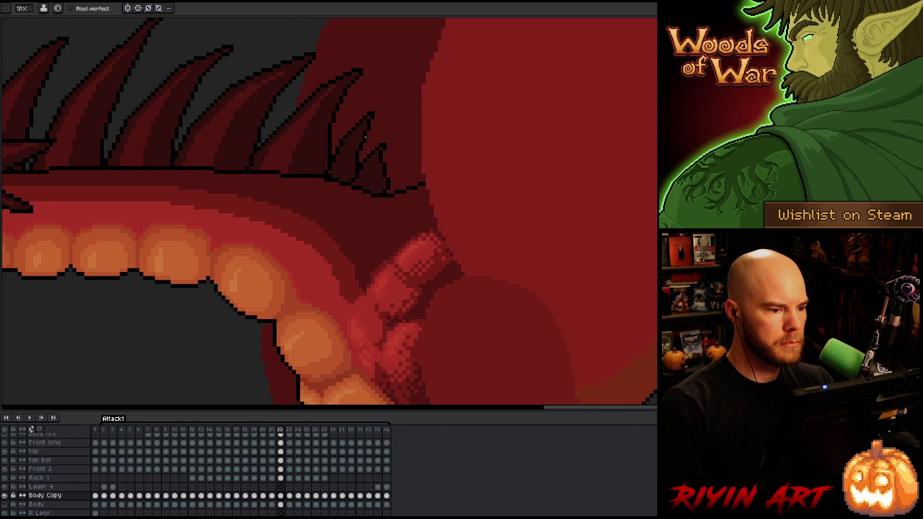
key("period")
key("comma")
key("period")
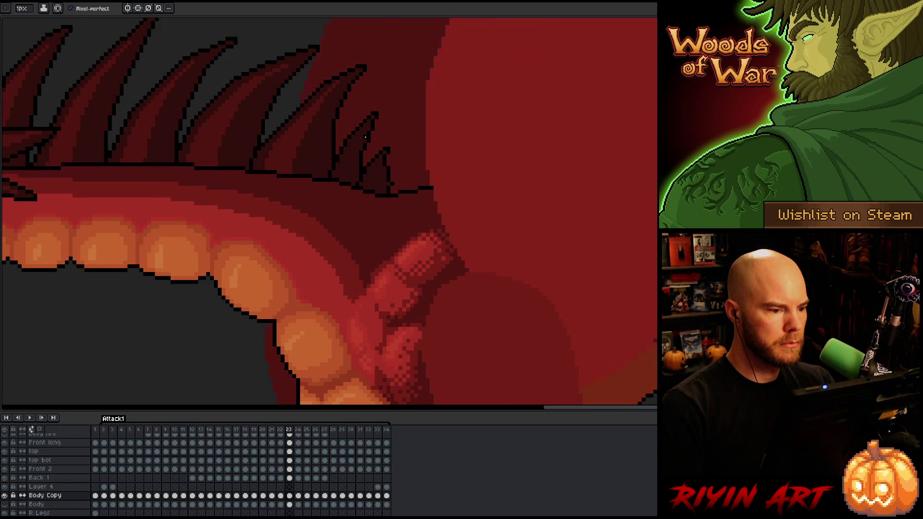
key("w")
left_click(368, 140)
- On frame 24, repaint the spine outline with the pencil and deselect
key("period")
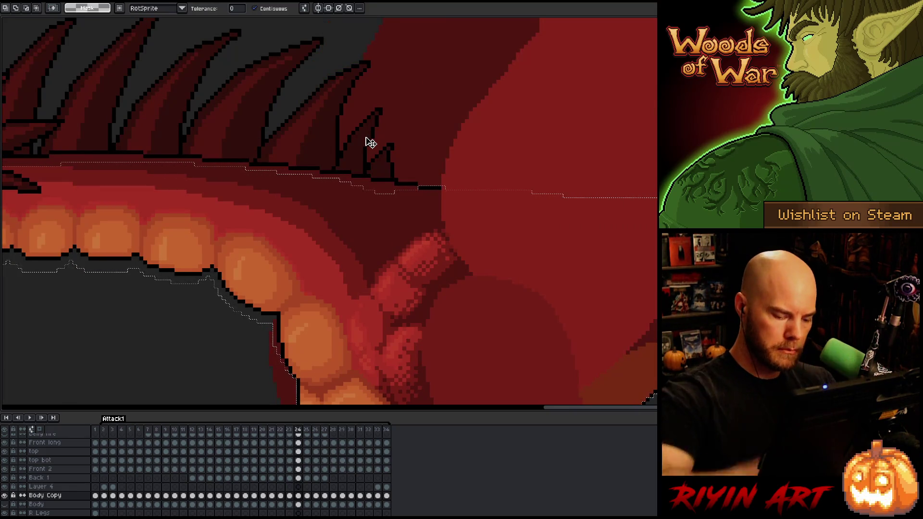
key("b")
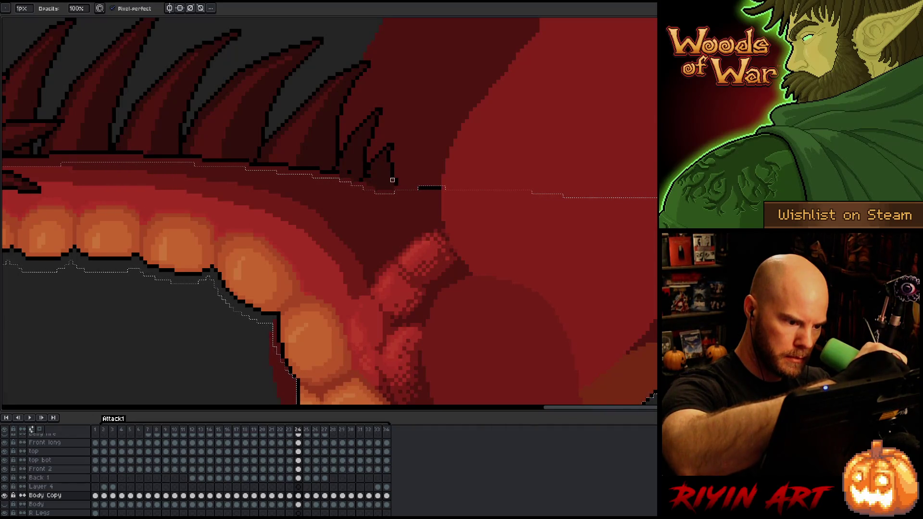
key("ctrl+d")
key("e")
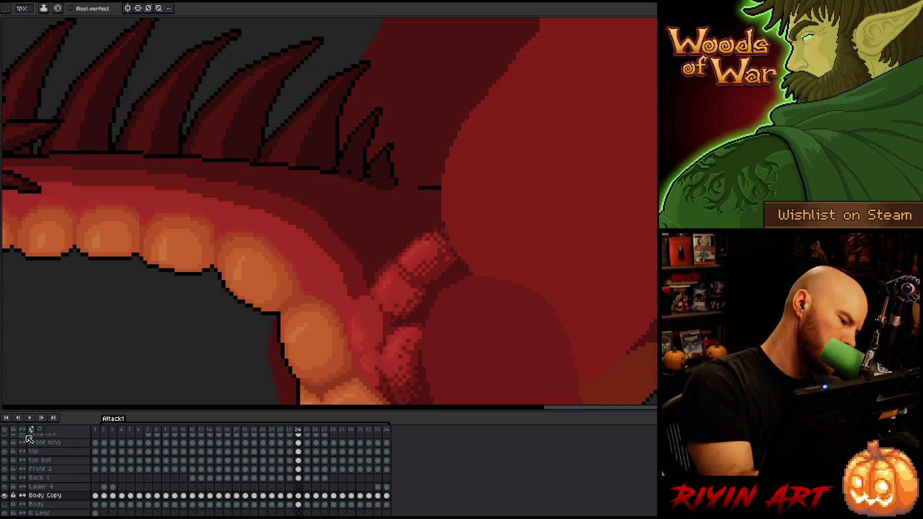
- Solo the Body Copy layer and pick its frame 24 cel, comparing neighbouring frames
left_click(5, 496, "alt")
key("period")
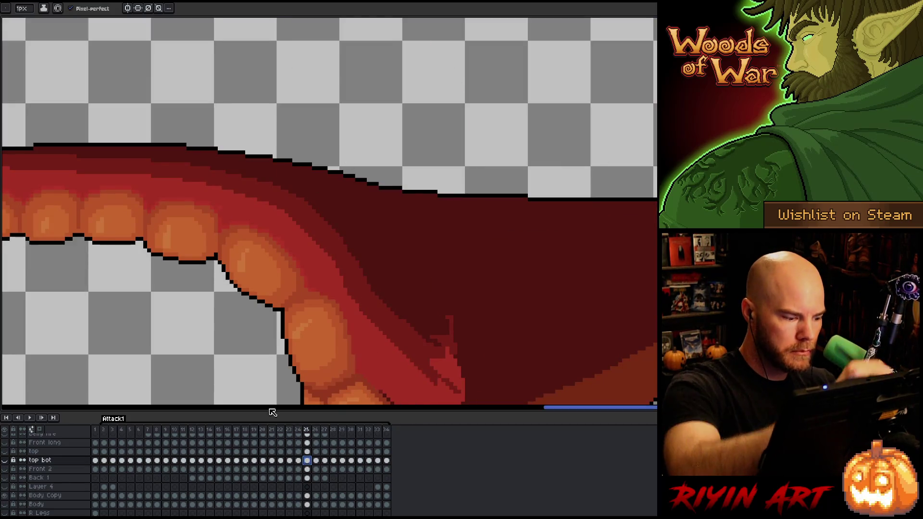
left_click(307, 460)
key("comma")
key("comma")
key("period")
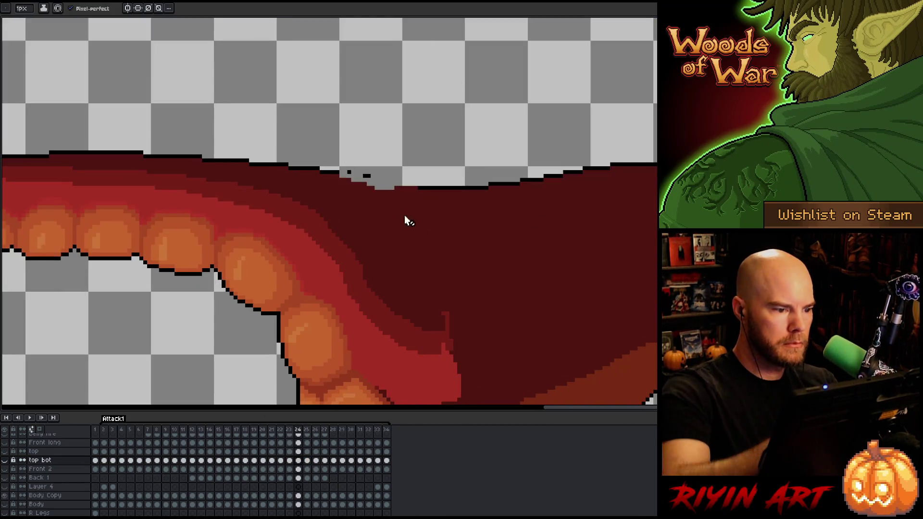
key("b")
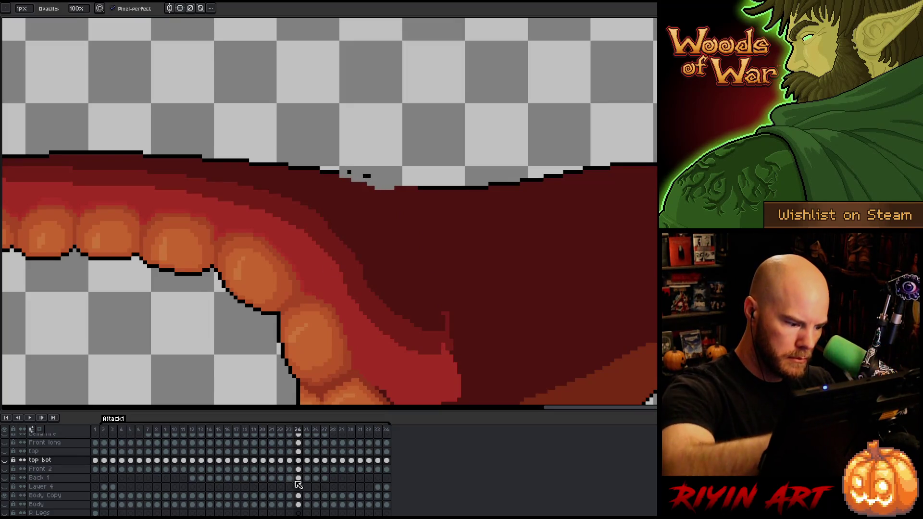
left_click(298, 496)
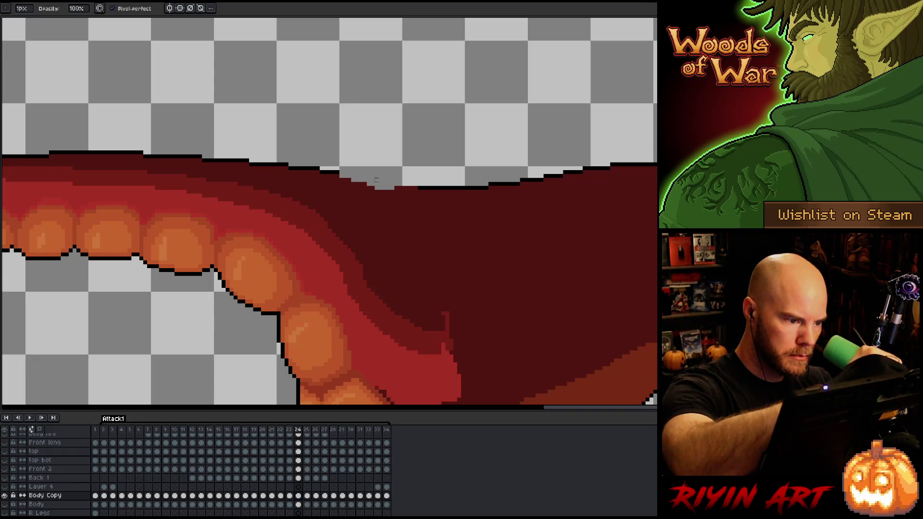
- Clean up frame 24's top back outline, alternating between Pencil and Eraser
key("e")
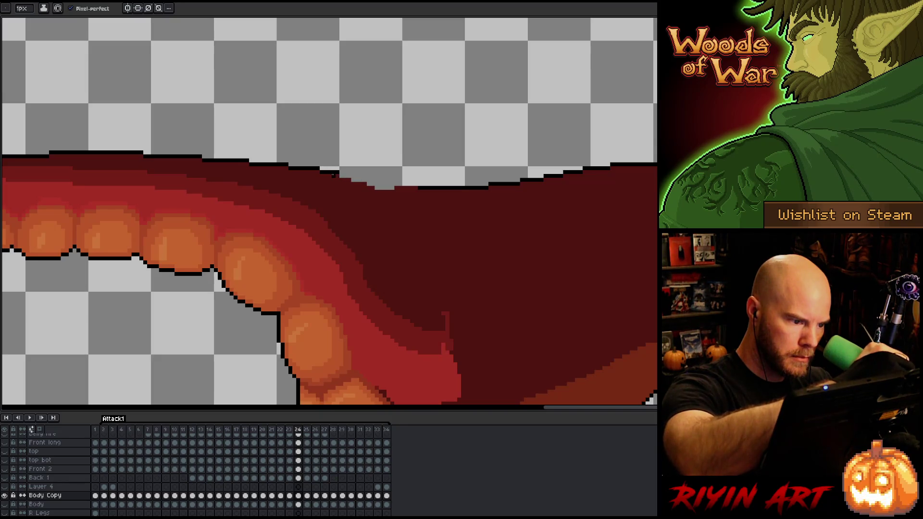
key("b")
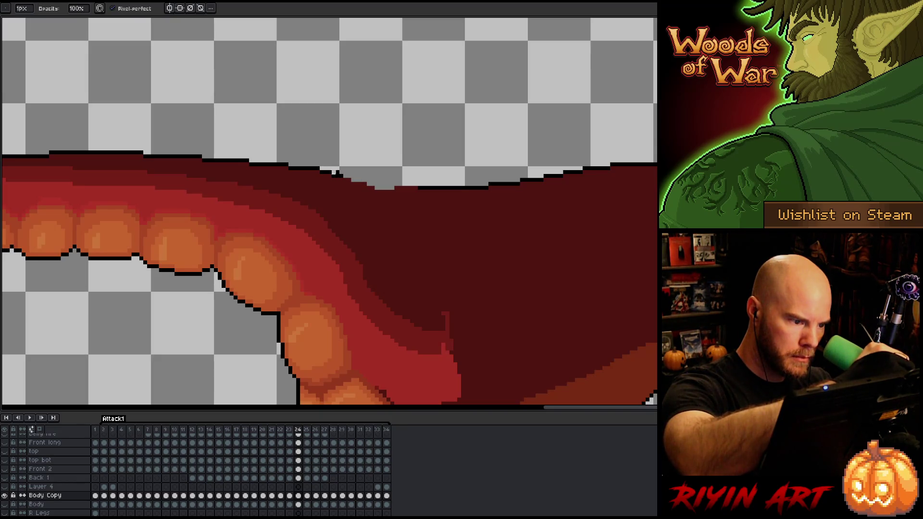
key("e")
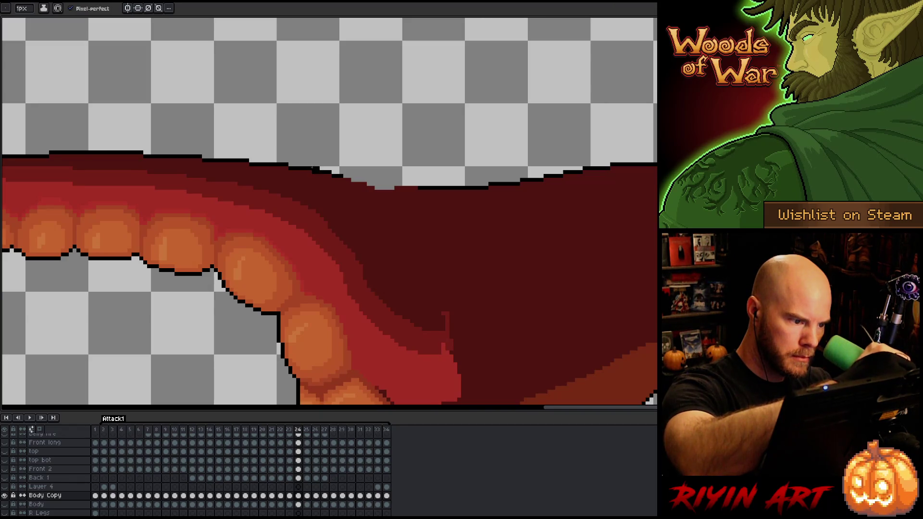
key("b")
key("e")
key("b")
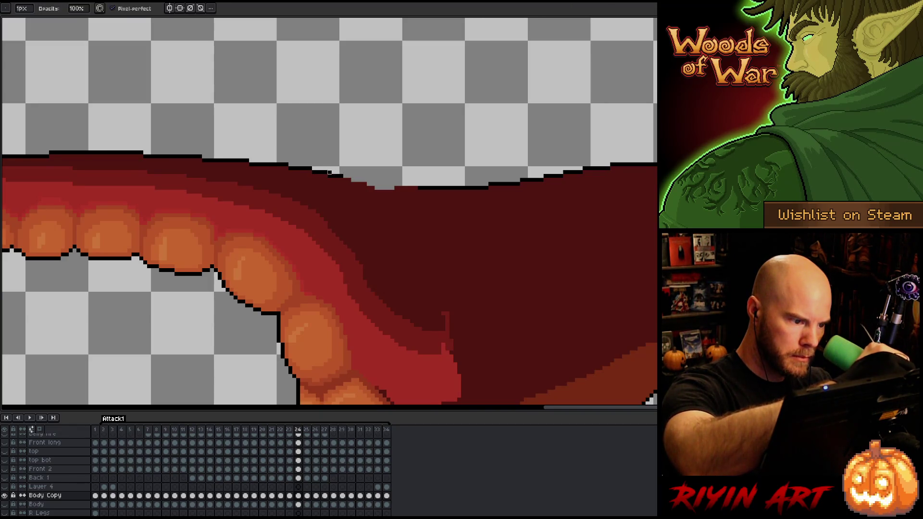
key("e")
key("b")
key("e")
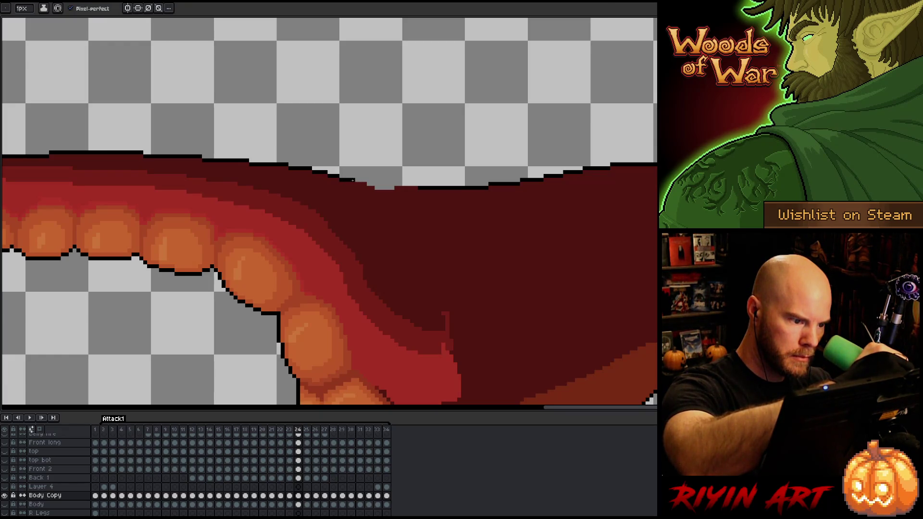
key("b")
key("e")
key("b")
key("e")
key("b")
key("e")
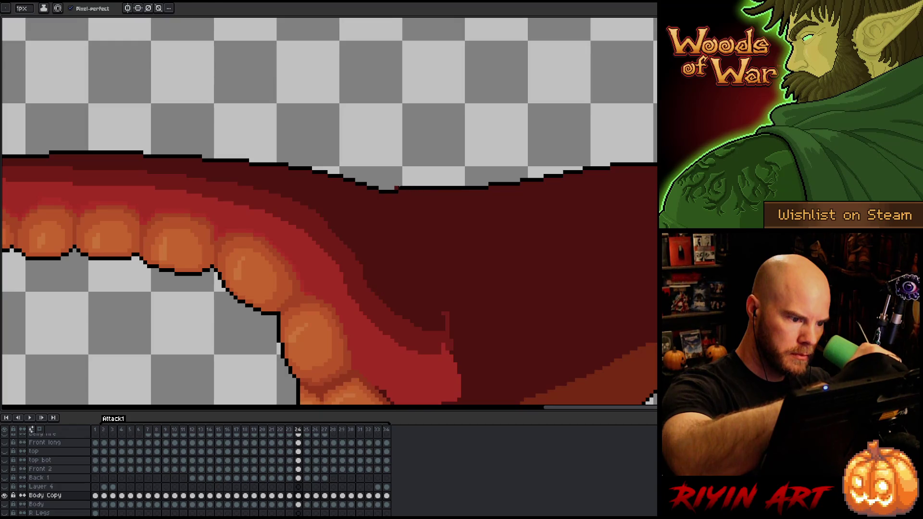
- Redraw the top back outline as one black line, undoing the stray stroke and dark red fill
key("ctrl+z")
left_click_drag(438, 184, 483, 186)
left_click(480, 186, "alt")
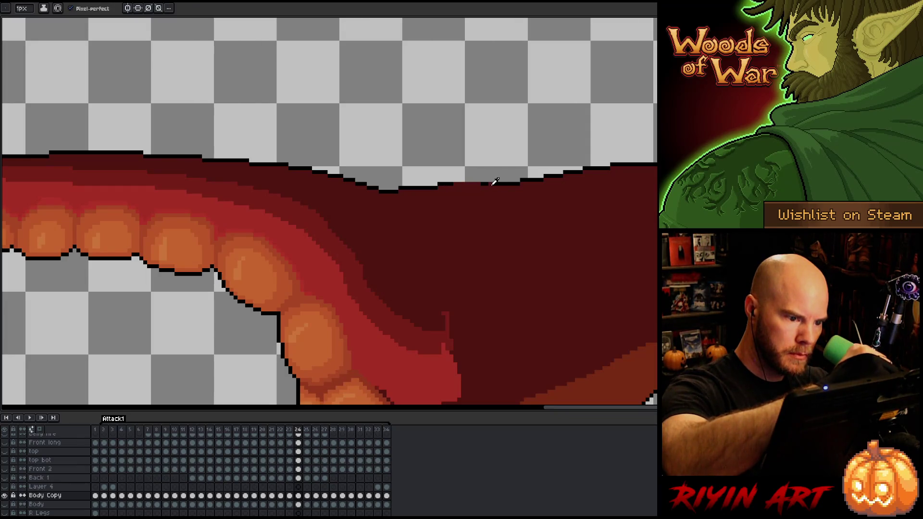
key("ctrl+z")
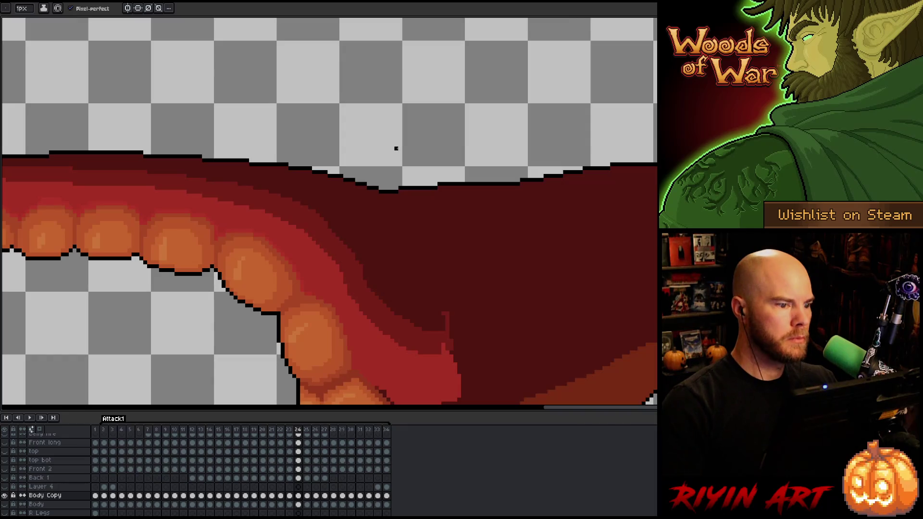
- Show all layers again and flip between frames 23 and 24 to compare
left_click(4, 496)
key("Left")
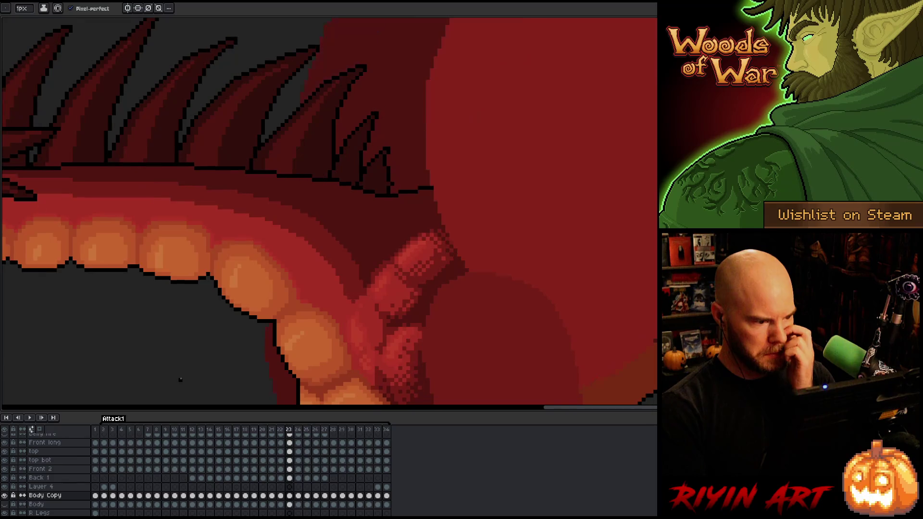
key("Right")
key("Left")
key("Right")
key("Right")
key("Left")
- Zoom out and step back through the attack poses to frame 23
key("Left")
scroll(192, 348, "down", 5)
key("Left")
key("Right")
key("Right")
key("Right")
key("Right")
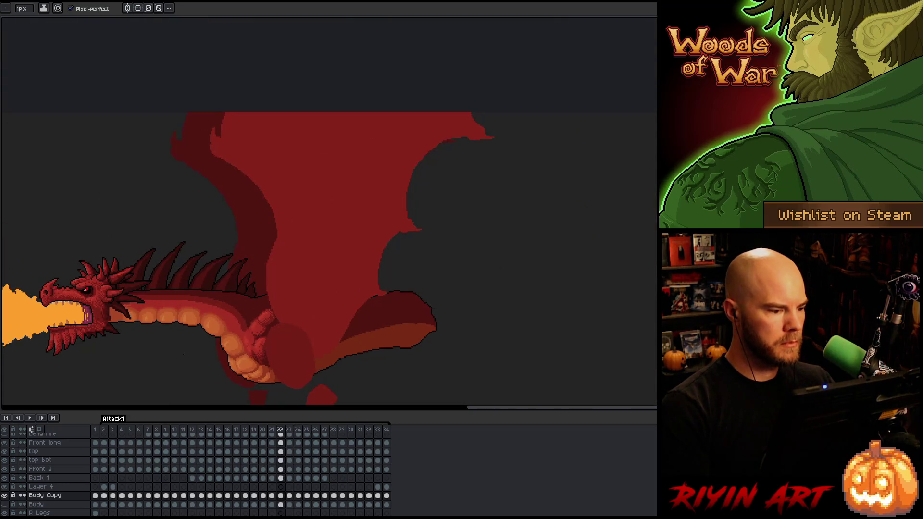
key("Left")
key("Left")
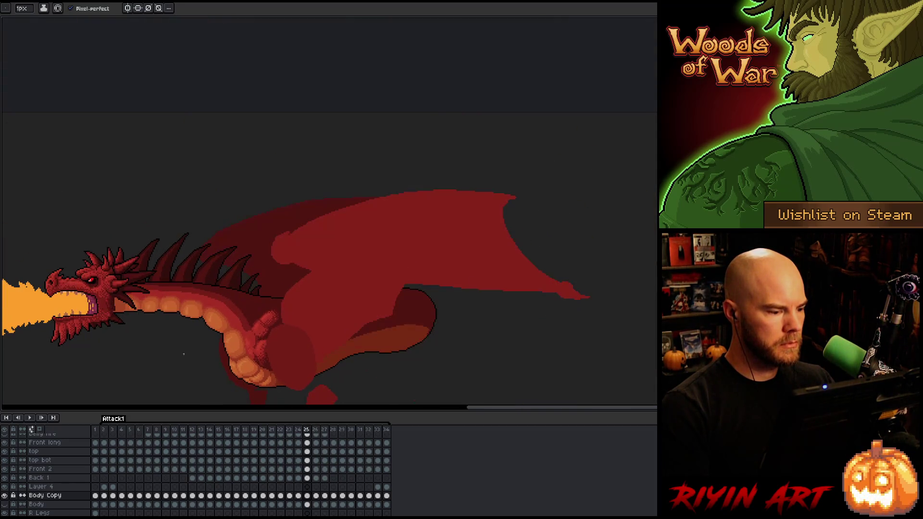
key("Left")
key("Left")
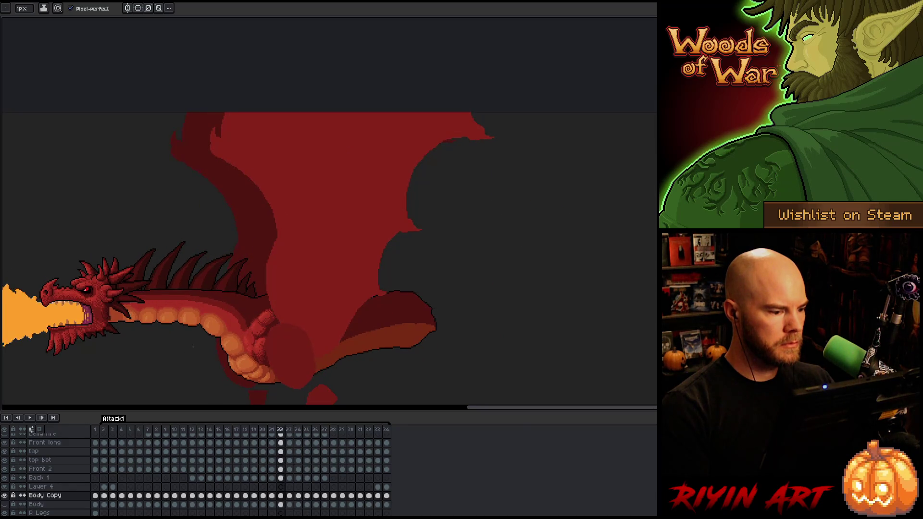
- Zoom back in, go to frame 21, and marquee-select where the spine meets the wing
scroll(257, 318, "up", 5)
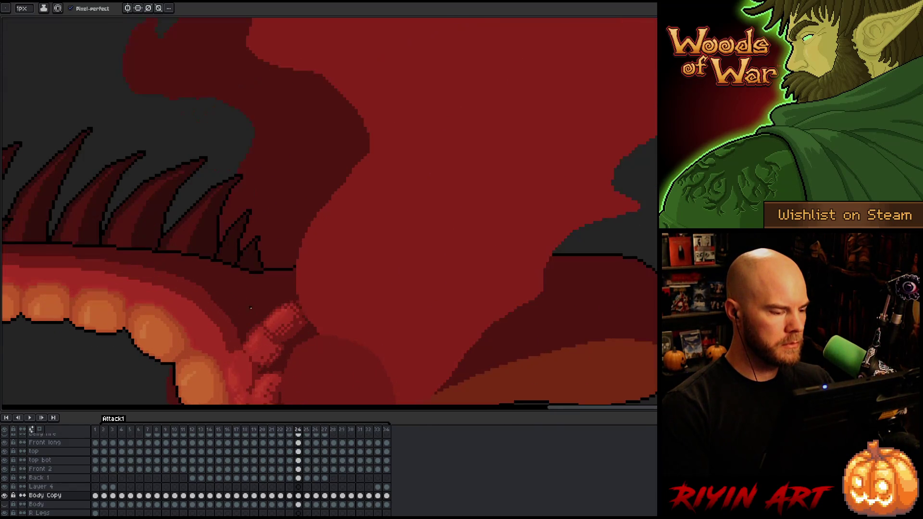
key("Left")
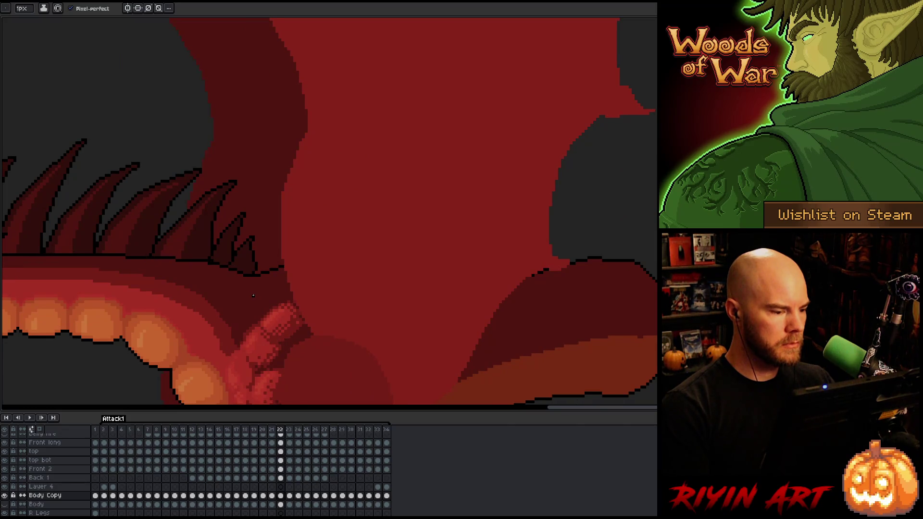
key("Left")
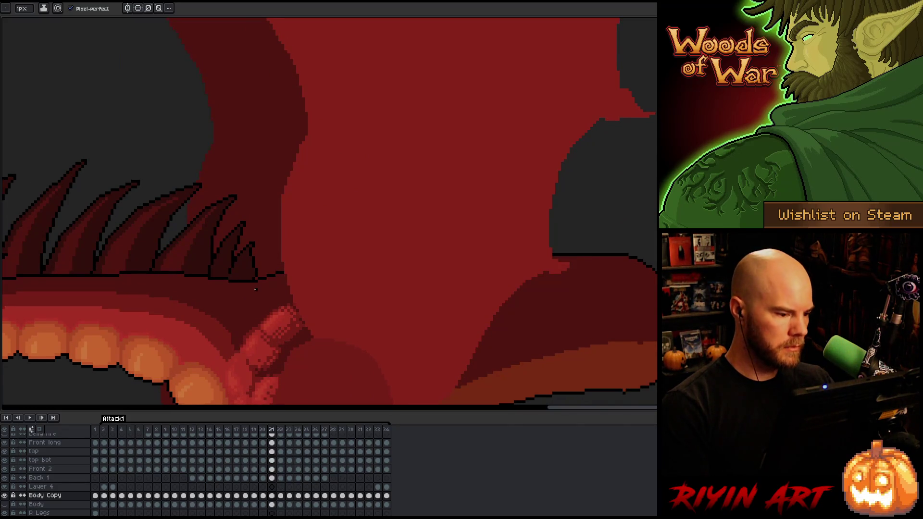
key("m")
left_click_drag(263, 253, 328, 293)
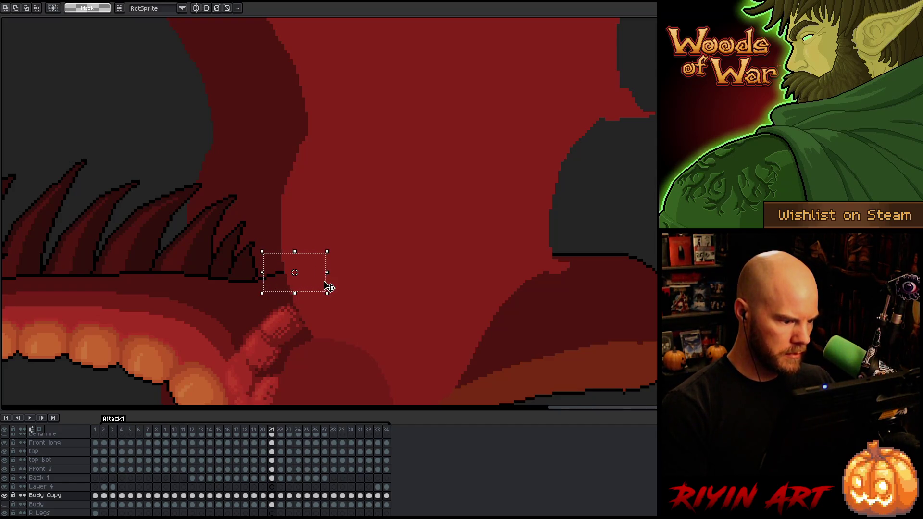
- Nudge the selected spine-wing junction pixels right and down, then deselect
key("Right")
key("Down")
key("ctrl+d")
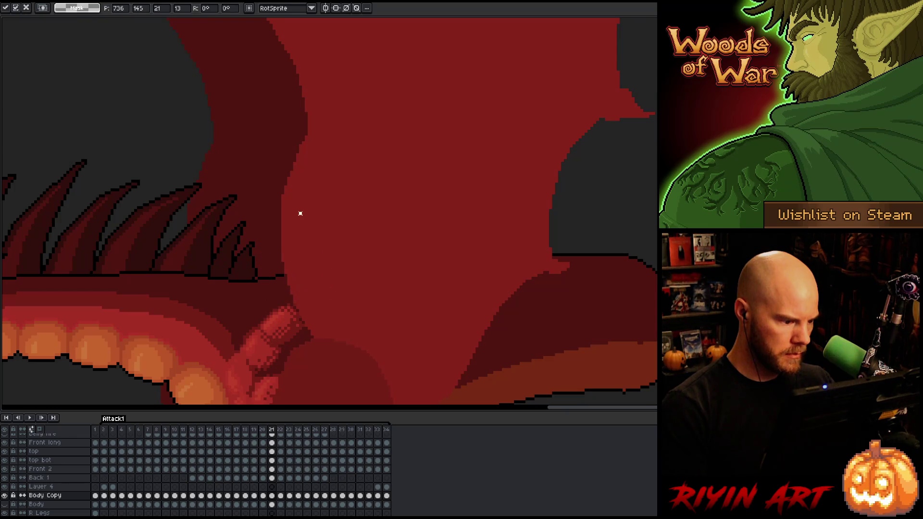
left_click_drag(277, 265, 346, 291)
key("ctrl+d")
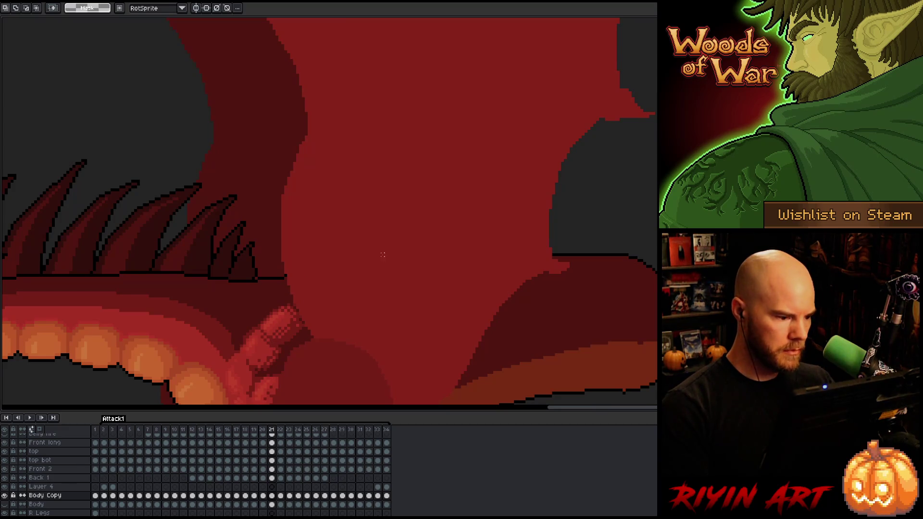
- On frame 22, shift the neck outline segment into place and commit it
key("Right")
left_click_drag(263, 259, 350, 291)
key("ctrl+t")
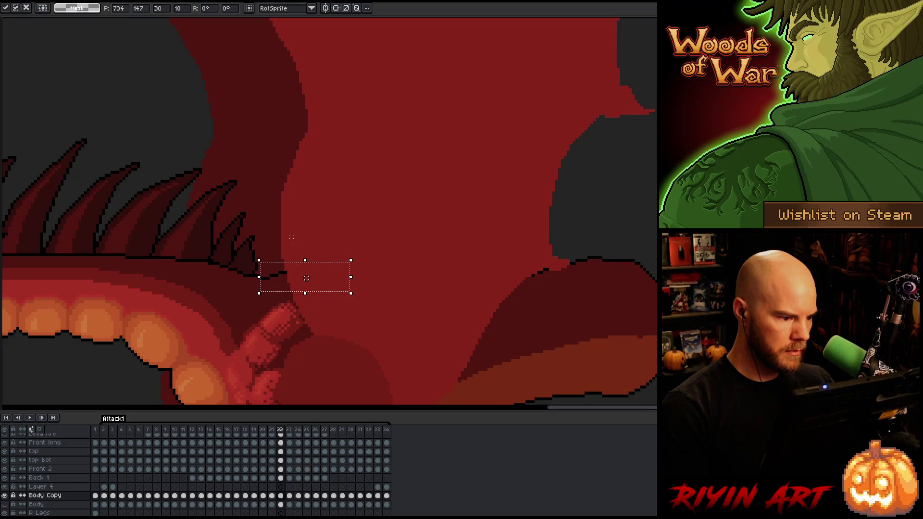
mouse_move(366, 234)
left_mouse_down()
mouse_move(329, 265)
mouse_move(252, 303)
left_mouse_up()
left_click(317, 246)
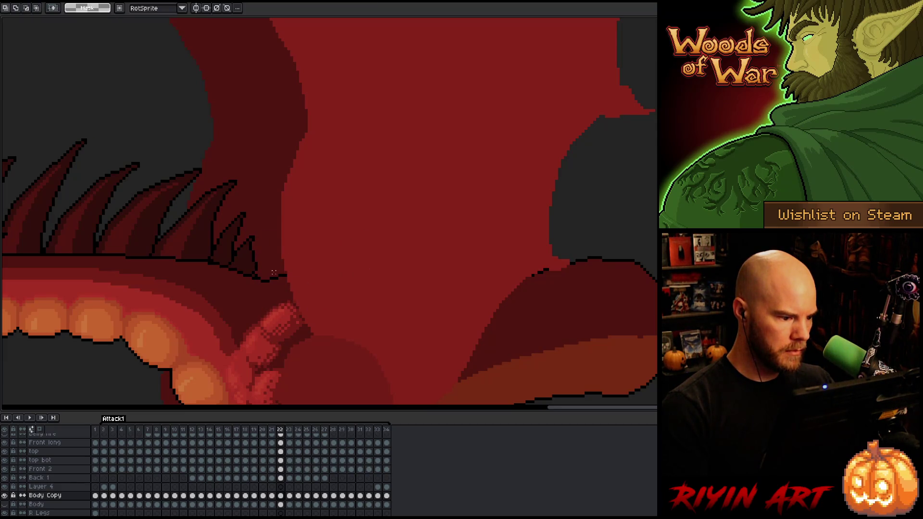
left_click_drag(270, 275, 381, 292)
key("ctrl+t")
key("Return")
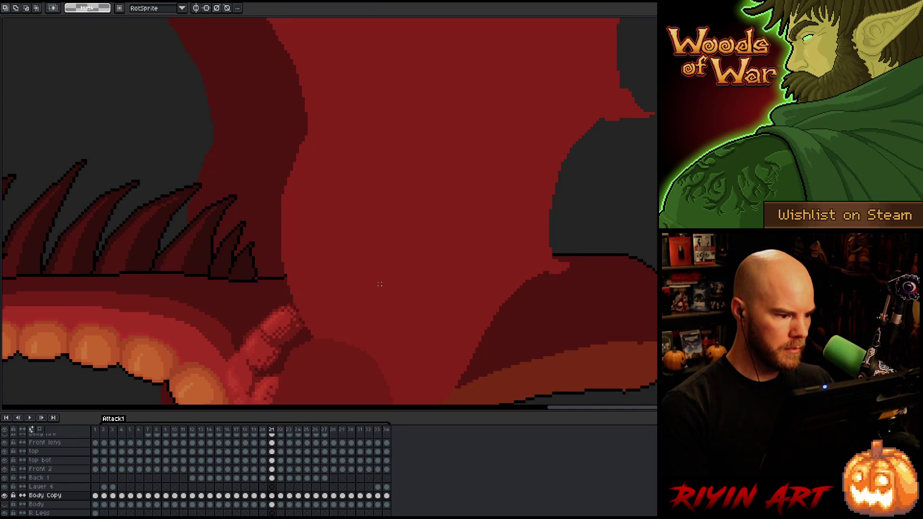
- On frame 20, select the area around the spine junction, then drop the selection
key("Left")
left_click_drag(365, 246, 278, 317)
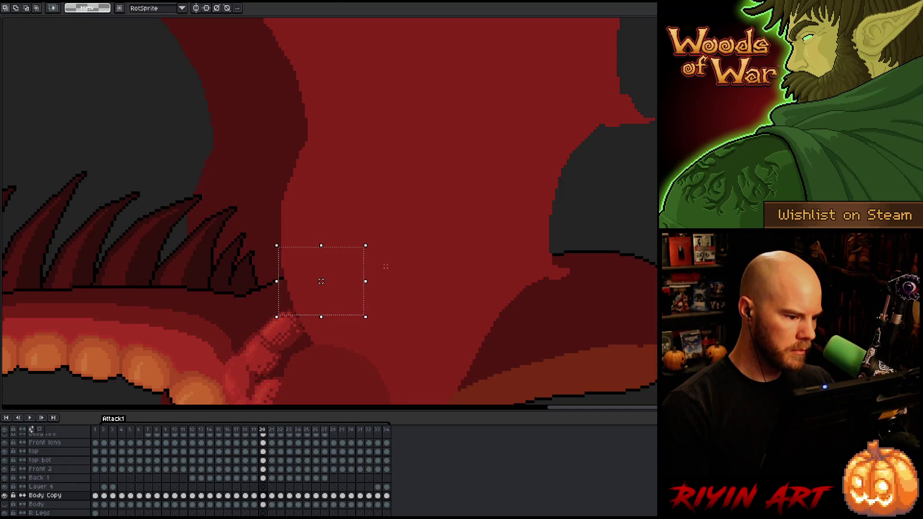
mouse_move(418, 204)
left_mouse_down()
mouse_move(299, 335)
mouse_move(267, 346)
left_mouse_up()
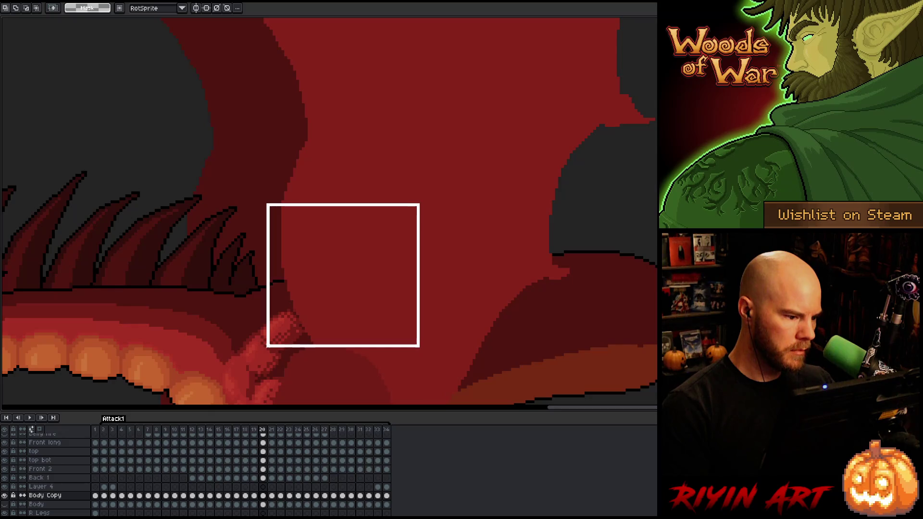
mouse_move(484, 189)
left_mouse_down()
mouse_move(414, 258)
mouse_move(253, 355)
left_mouse_up()
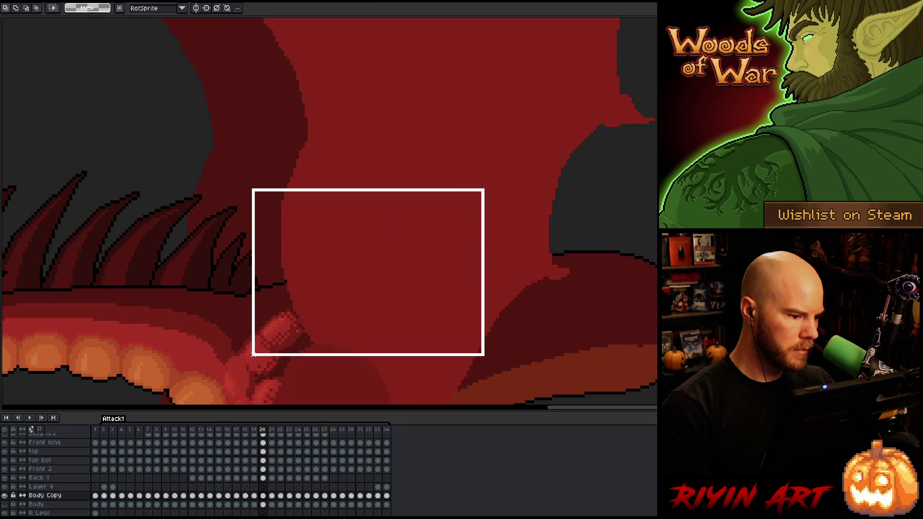
left_click(398, 157)
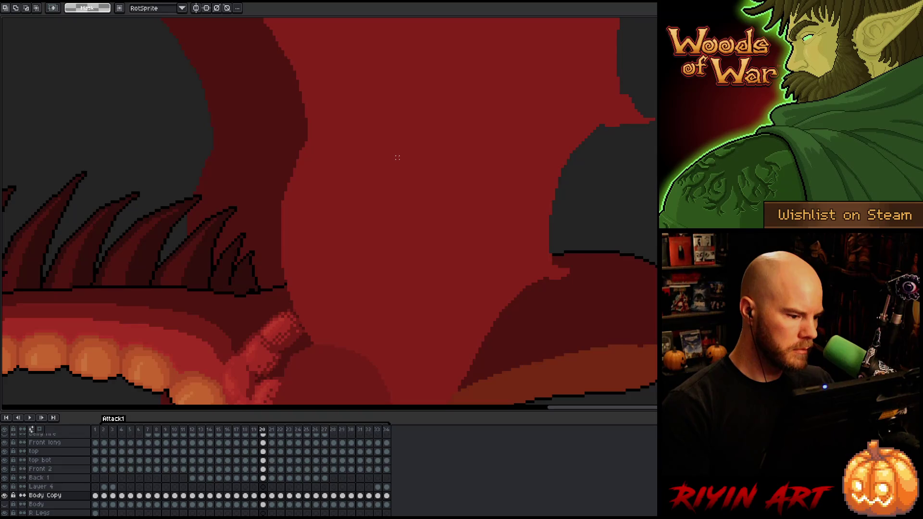
- On frame 19, compare neighbouring frames and fix the wing-base outline selection
key("Left")
key("Right")
key("Left")
key("Right")
key("Left")
left_click_drag(360, 237, 250, 361)
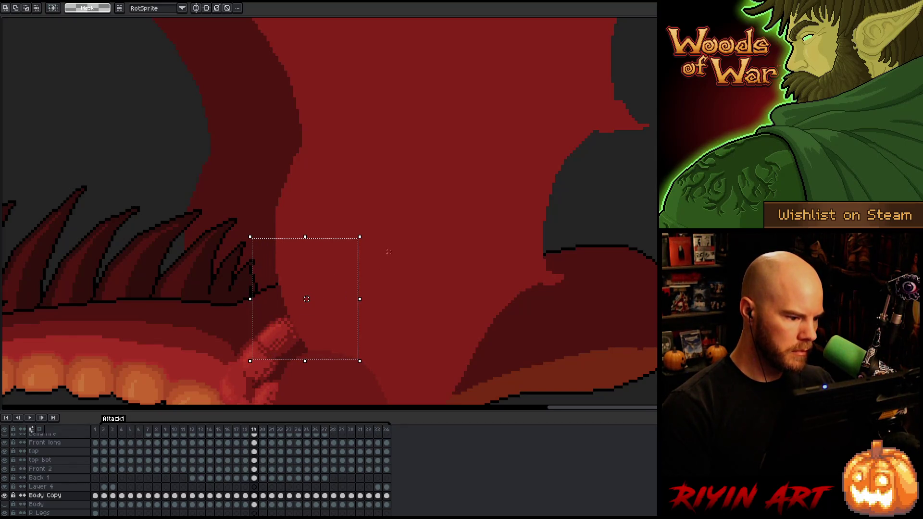
key("ctrl+d")
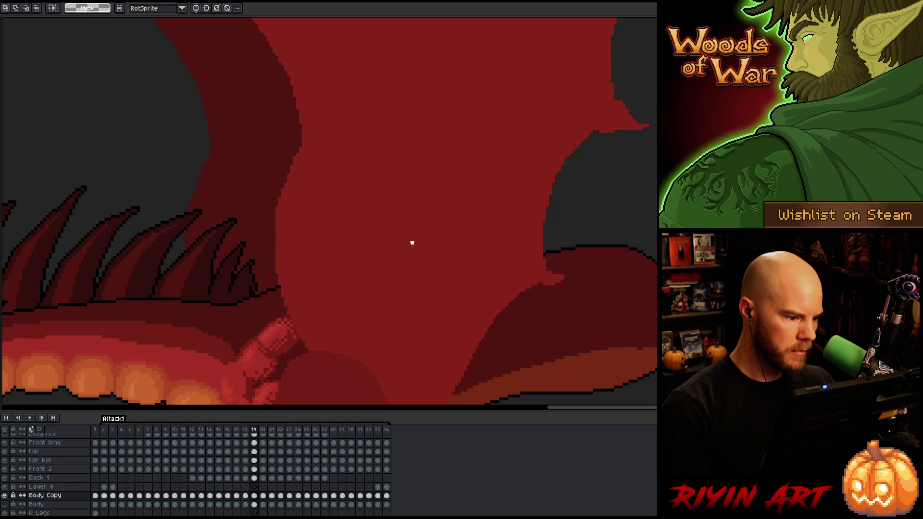
left_click_drag(384, 237, 244, 333)
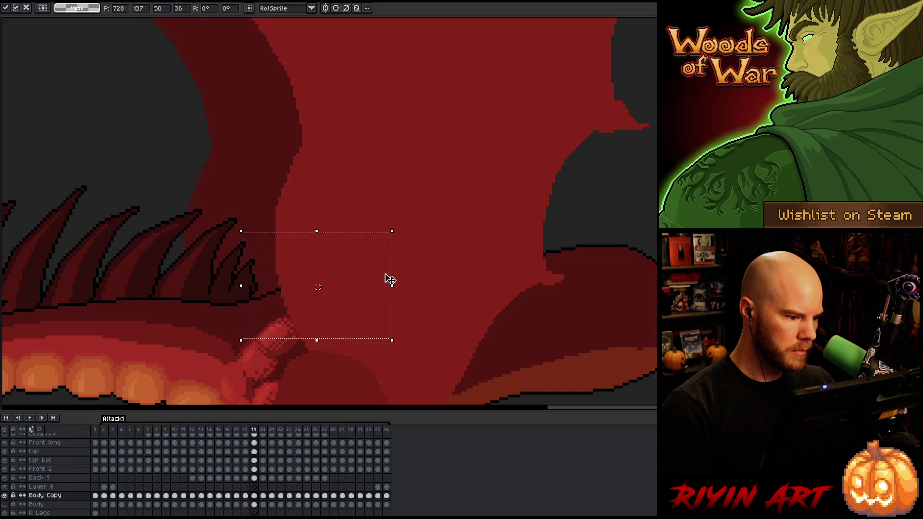
scroll(438, 253, "down", 2)
scroll(374, 289, "up", 1)
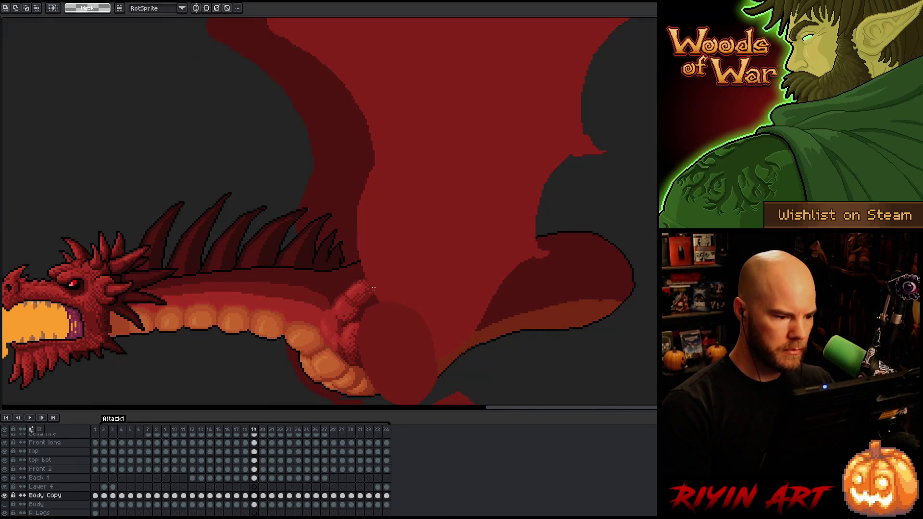
- Step to frame 21 and adjust the wing-base pixels above the claw
key("Left")
key("Right")
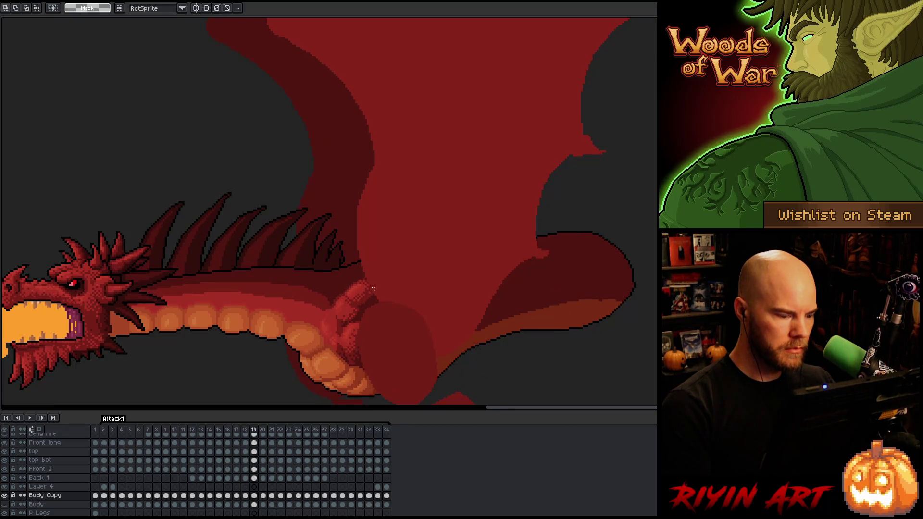
key("Right")
key("Right")
key("Left")
key("Right")
left_click_drag(423, 212, 336, 312)
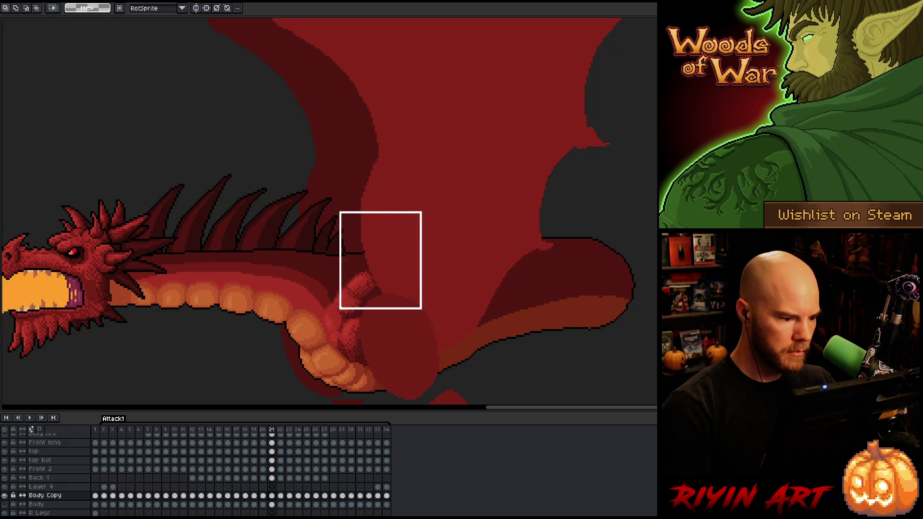
key("ctrl+t")
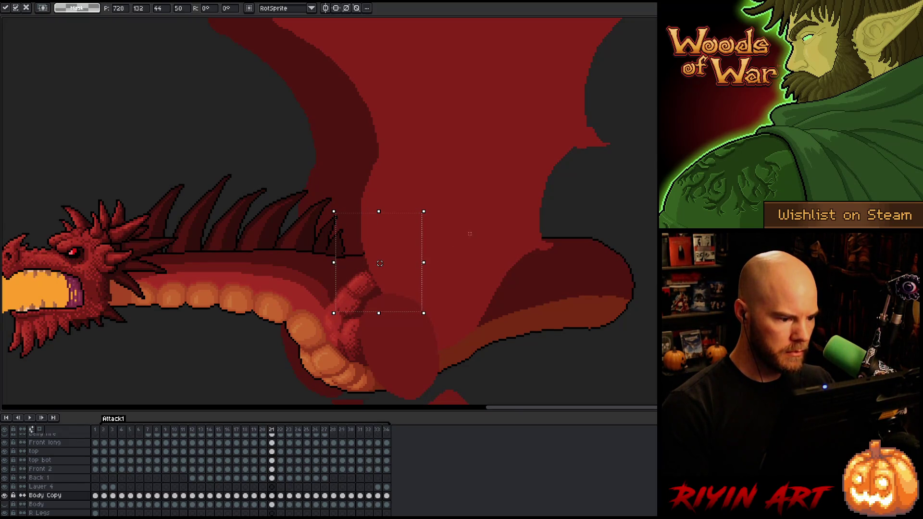
key("ctrl+d")
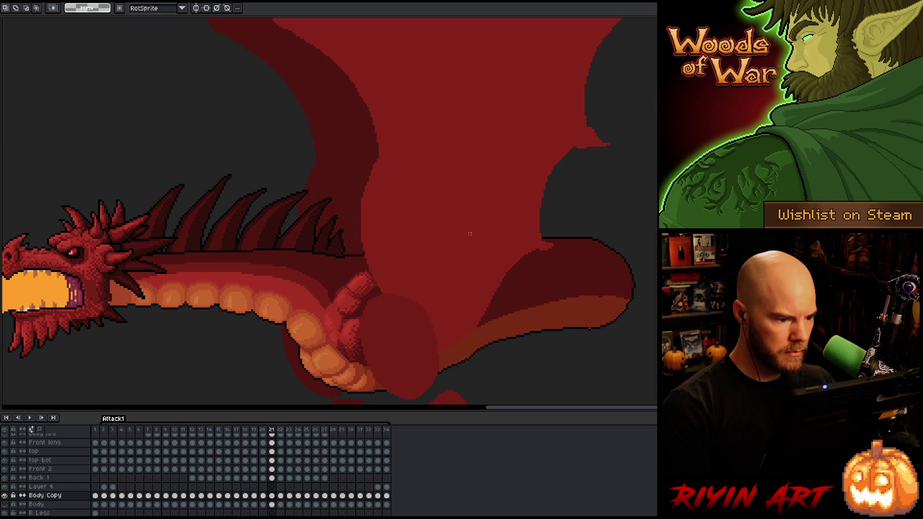
- Flip between frames 21, 22 and 23 to compare the wing base
key("Right")
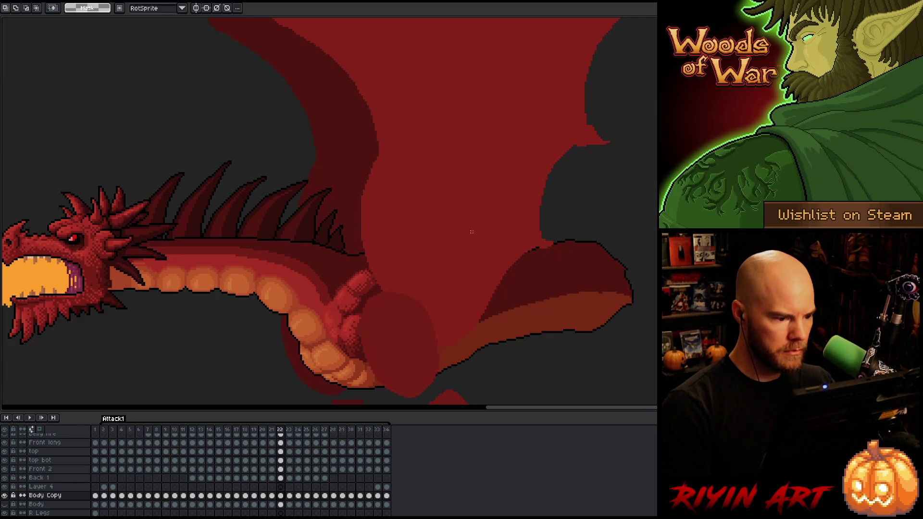
key("Left")
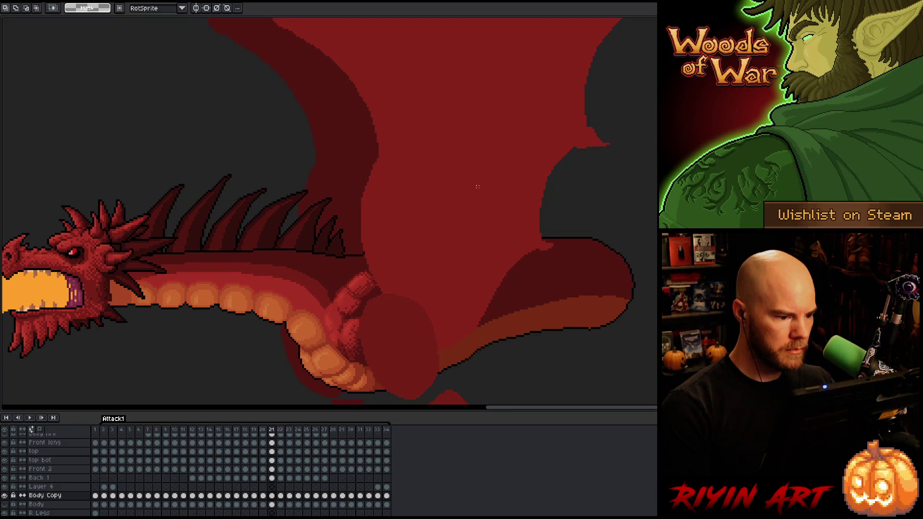
key("Right")
key("Right")
key("Left")
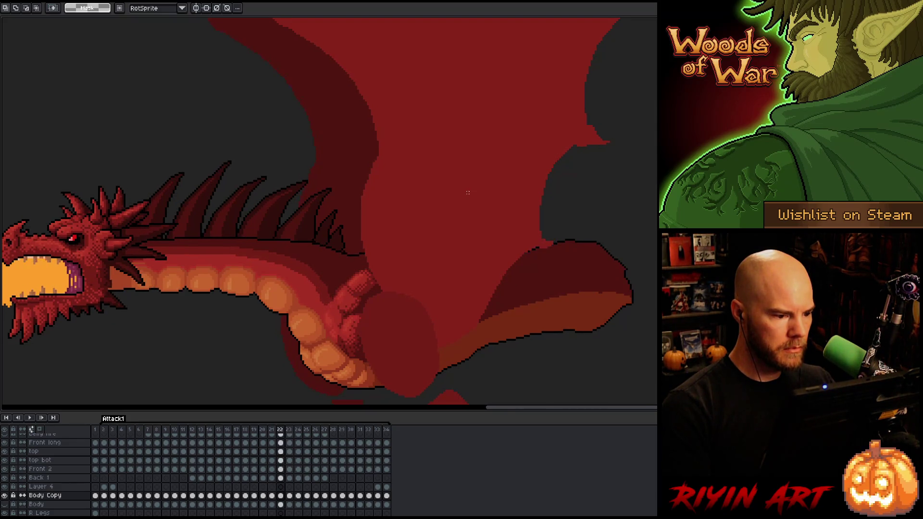
key("Right")
- On frame 23, move the wing-base and wing-edge pixels in successive selections
mouse_move(445, 202)
left_mouse_down()
mouse_move(410, 251)
mouse_move(342, 313)
left_mouse_up()
key("ctrl+t")
mouse_move(501, 134)
left_mouse_down()
mouse_move(380, 303)
mouse_move(350, 320)
left_mouse_up()
key("ctrl+t")
left_click_drag(447, 171, 360, 328)
key("ctrl+t")
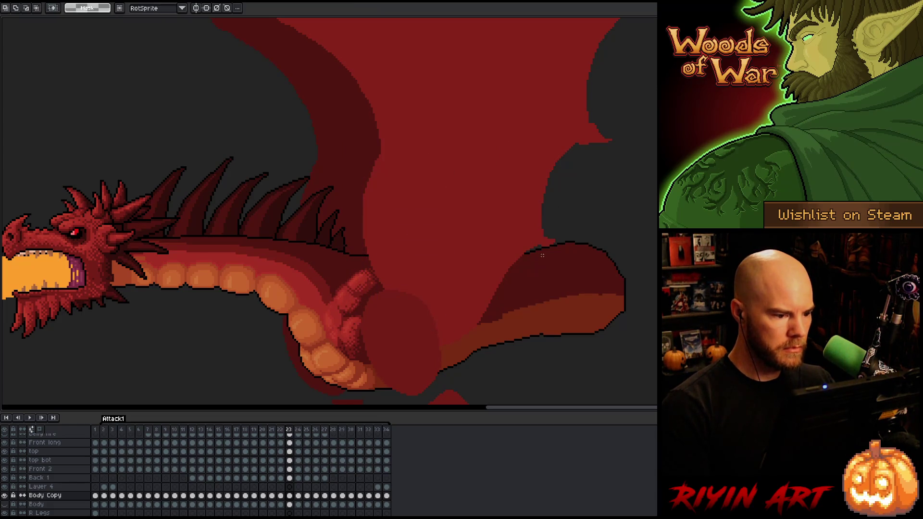
- Compare frames 22 and 23, then nudge the selected pixels up one pixel
key("comma")
key("period")
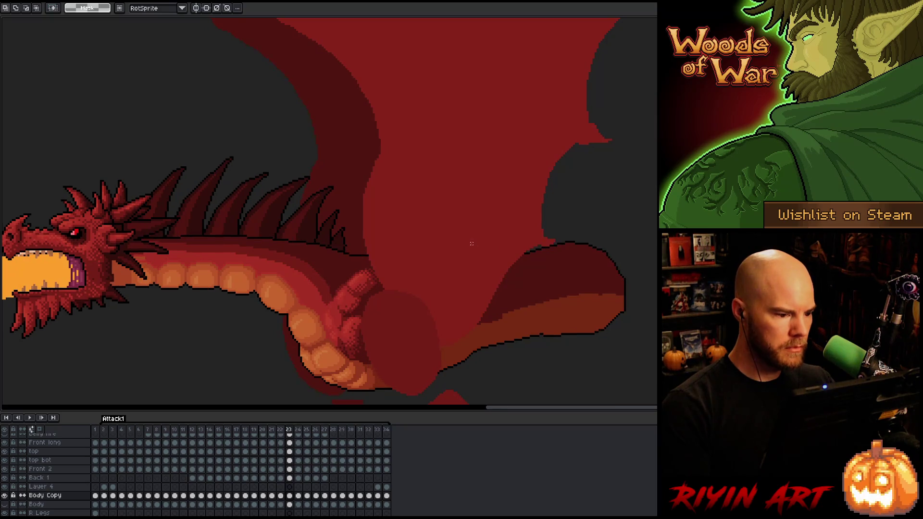
key("comma")
key("period")
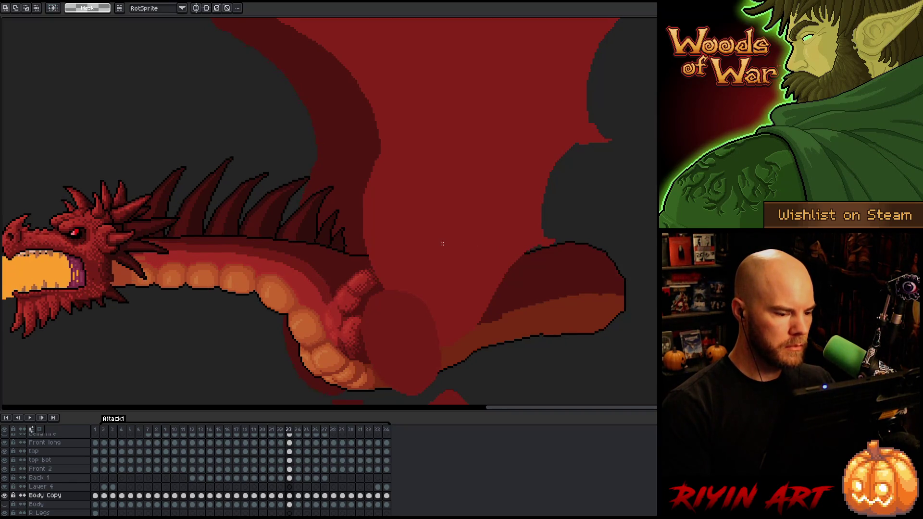
key("Up")
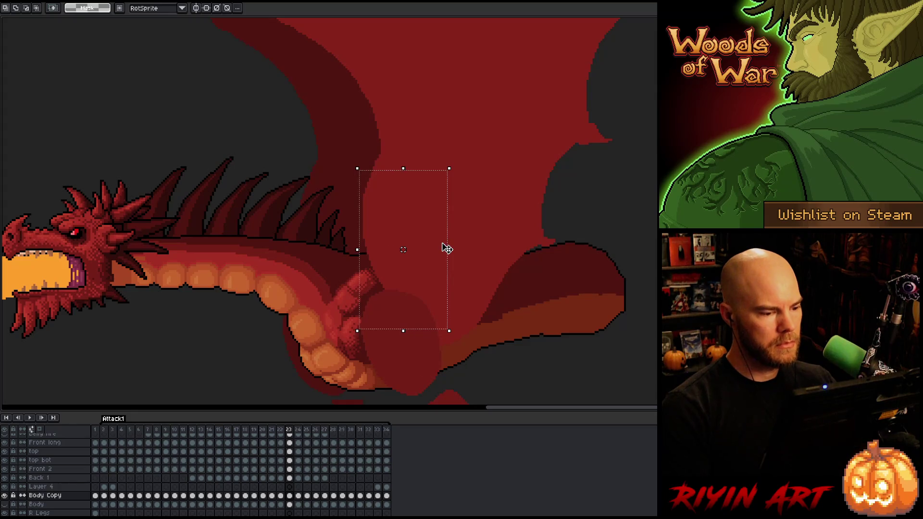
- Nudge the selected wing-base pixels on frame 23 and commit the change
key("comma")
key("period")
key("ctrl+d")
- Select the wing base on frame 24 and shift it down slightly
key("period")
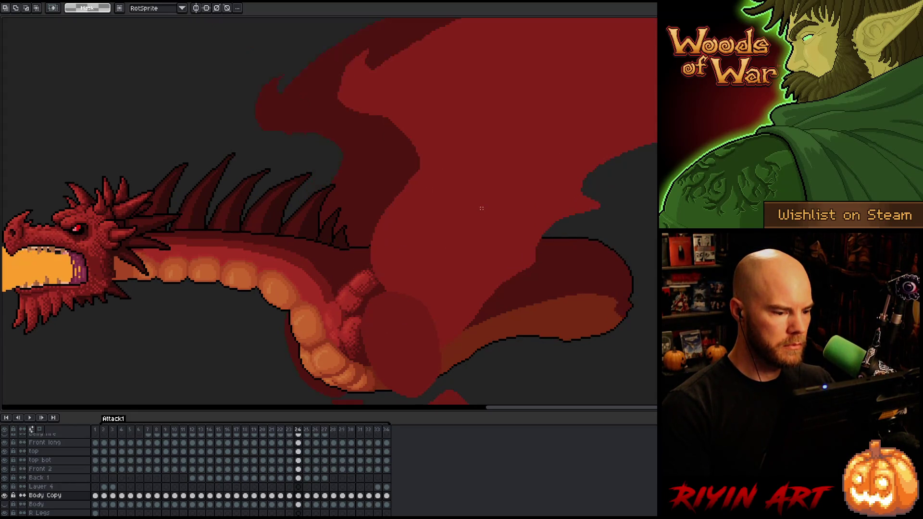
left_click_drag(482, 193, 345, 294)
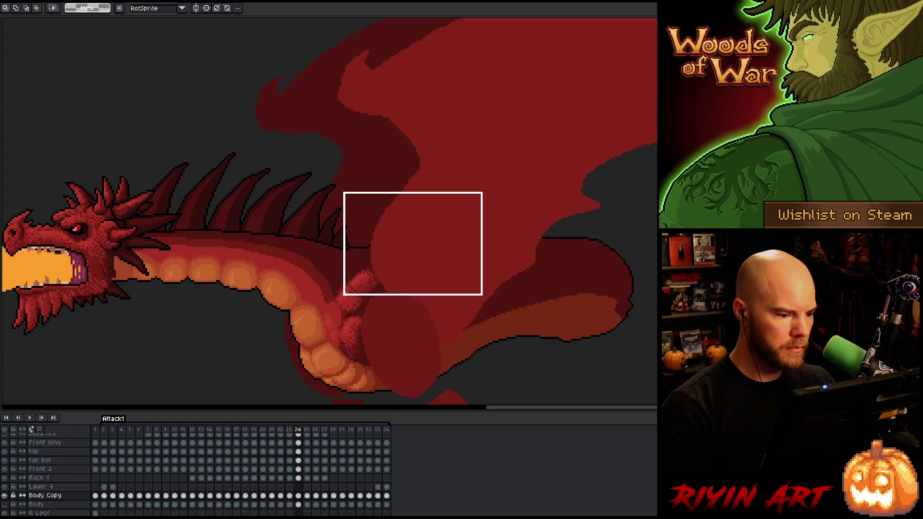
left_click_drag(643, 83, 356, 327)
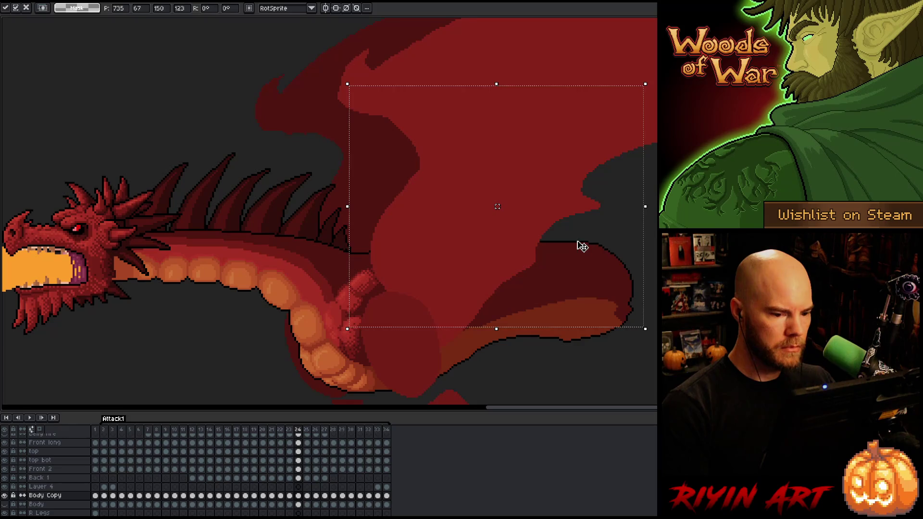
key("ctrl+z")
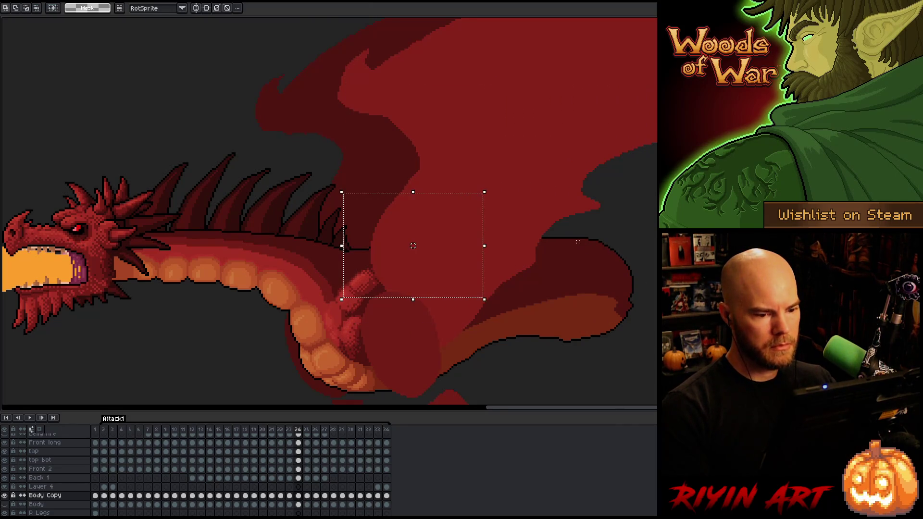
key("ctrl+z")
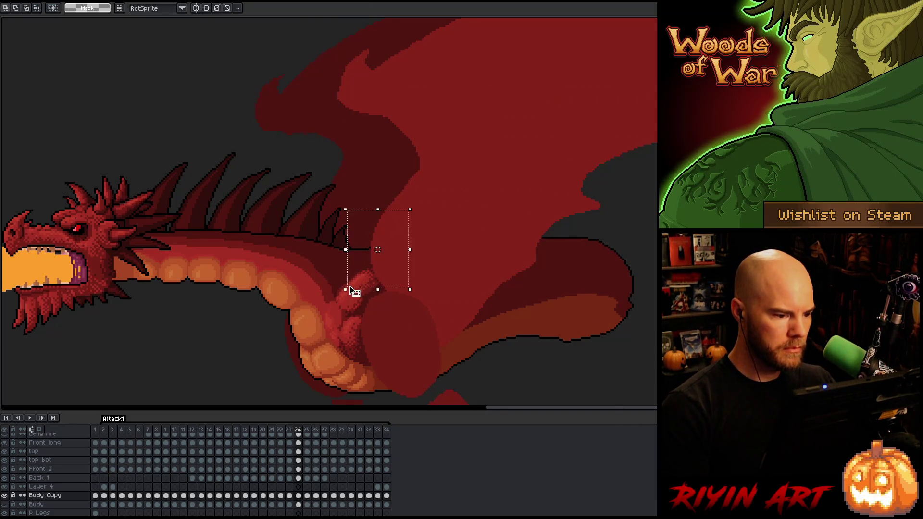
left_click_drag(380, 248, 380, 250)
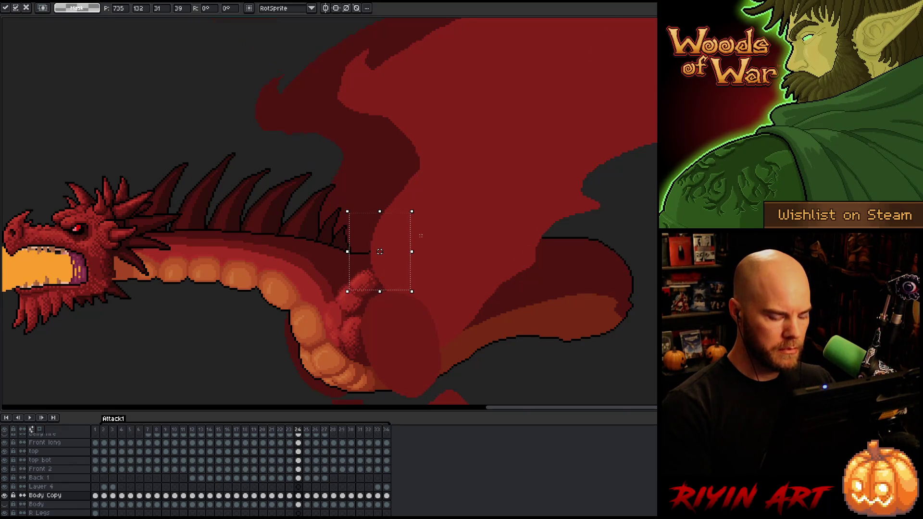
- Flip between frames 23, 24 and 25 to compare the wing-base motion
key("comma")
key("period")
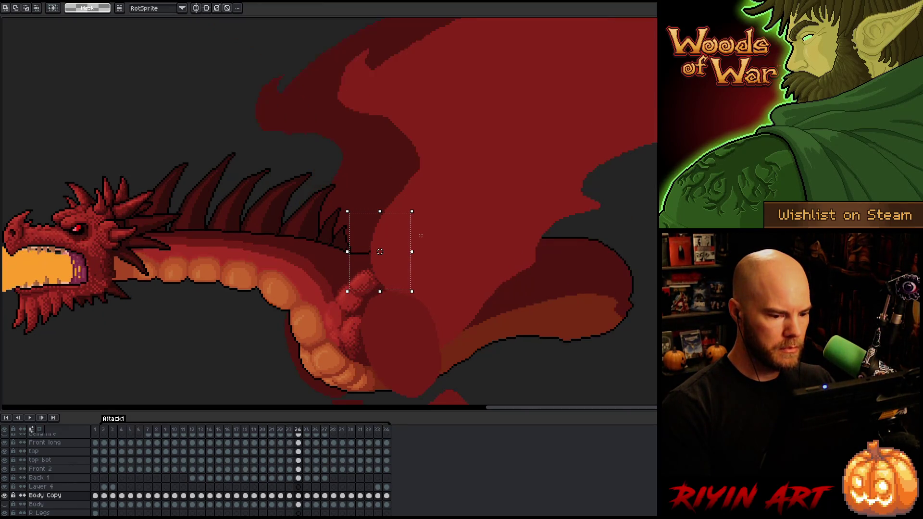
key("period")
key("comma")
key("period")
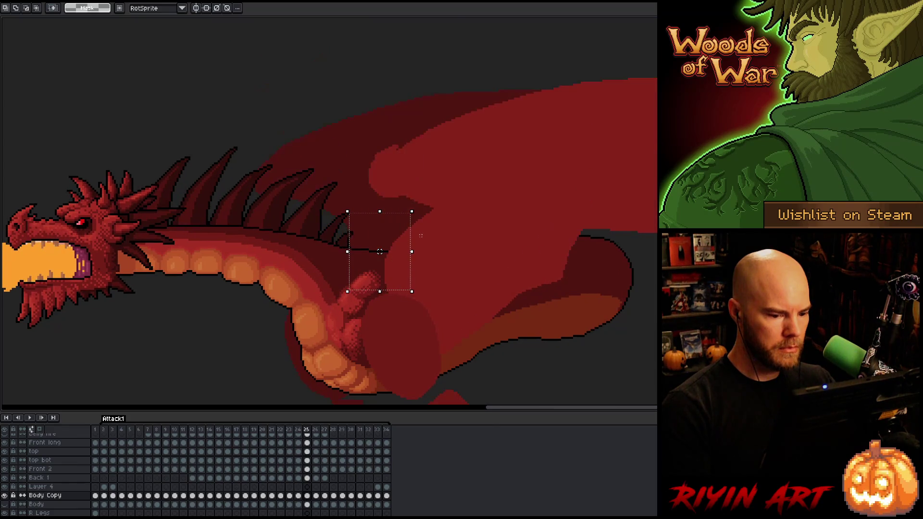
key("comma")
key("comma")
key("comma")
key("period")
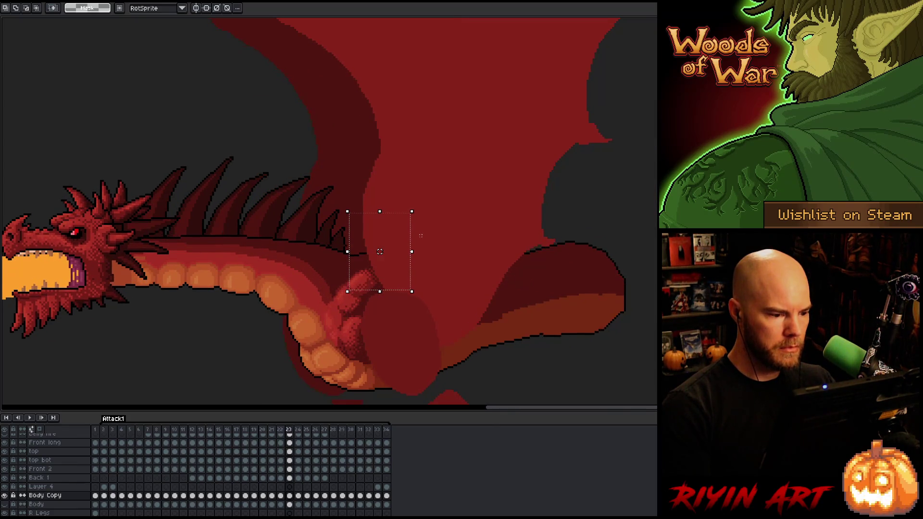
key("period")
key("period")
key("comma")
key("comma")
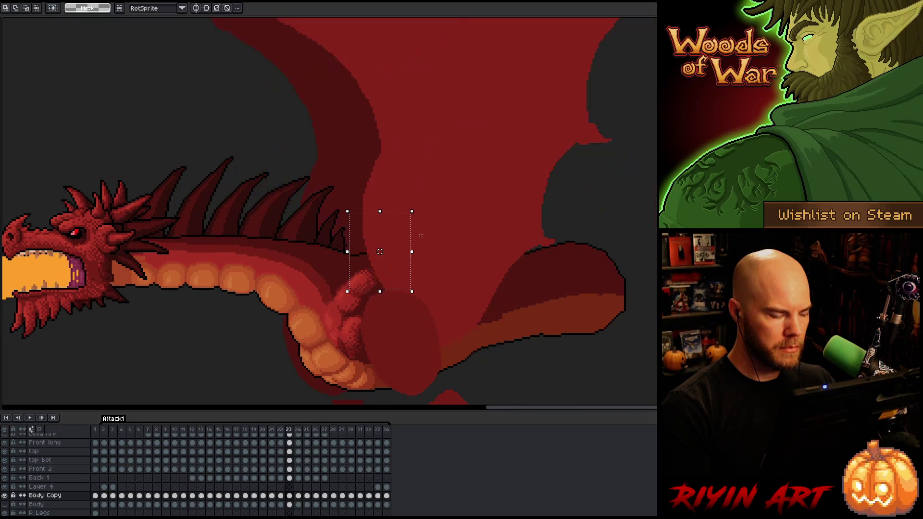
key("period")
key("period")
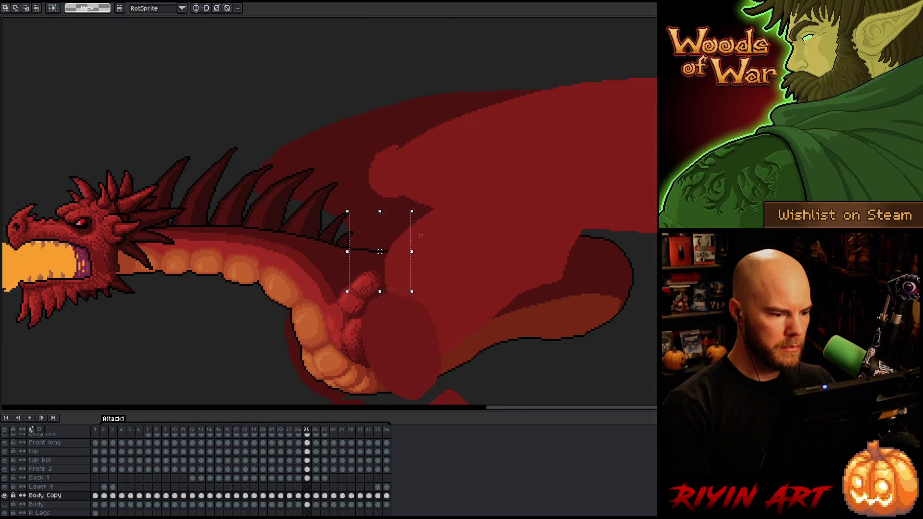
key("comma")
key("period")
key("comma")
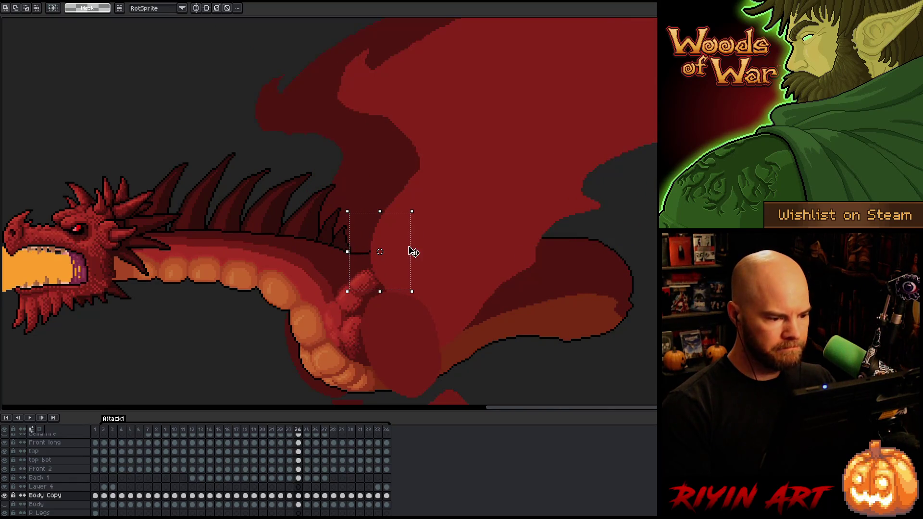
key("period")
key("comma")
key("comma")
key("period")
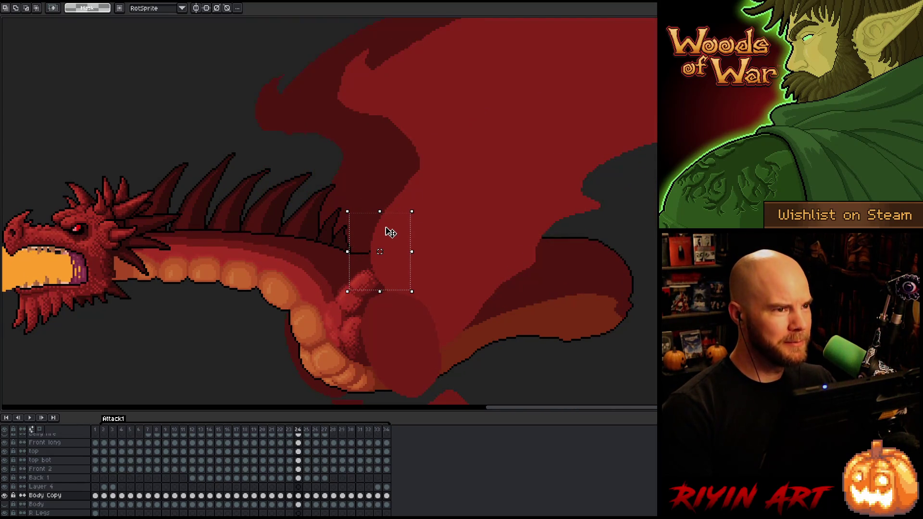
- Step back through frames 21–23 and return to frame 24 to compare poses
scroll(303, 253, "up", 1)
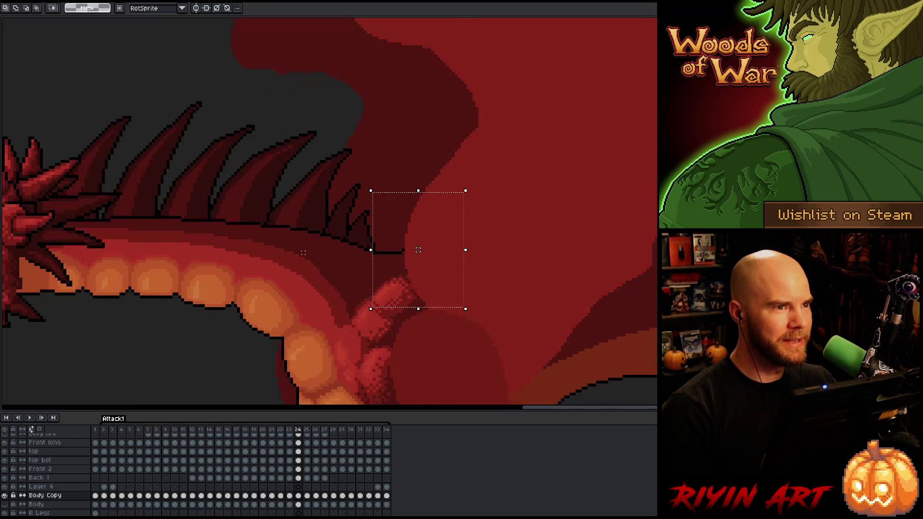
scroll(303, 252, "down", 3)
scroll(303, 257, "up", 2)
key("period")
key("comma")
key("comma")
key("comma")
key("period")
key("comma")
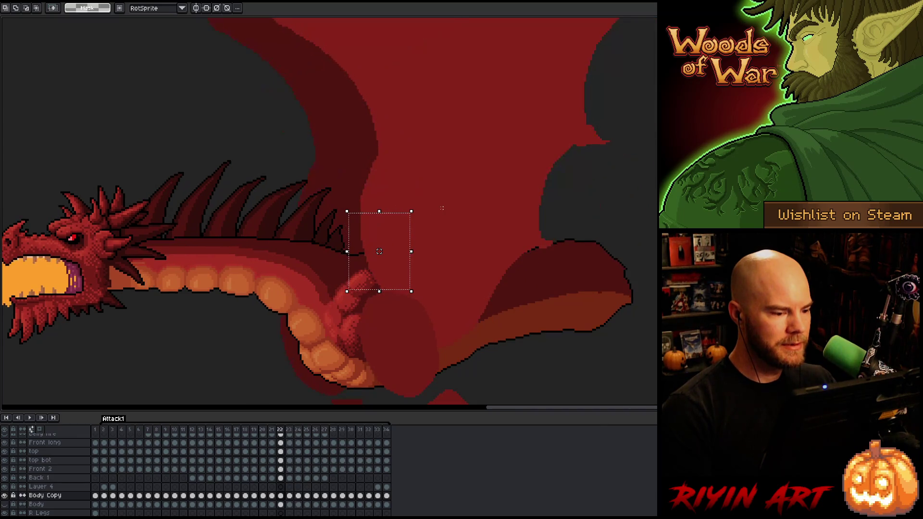
key("comma")
key("period")
key("period")
key("period")
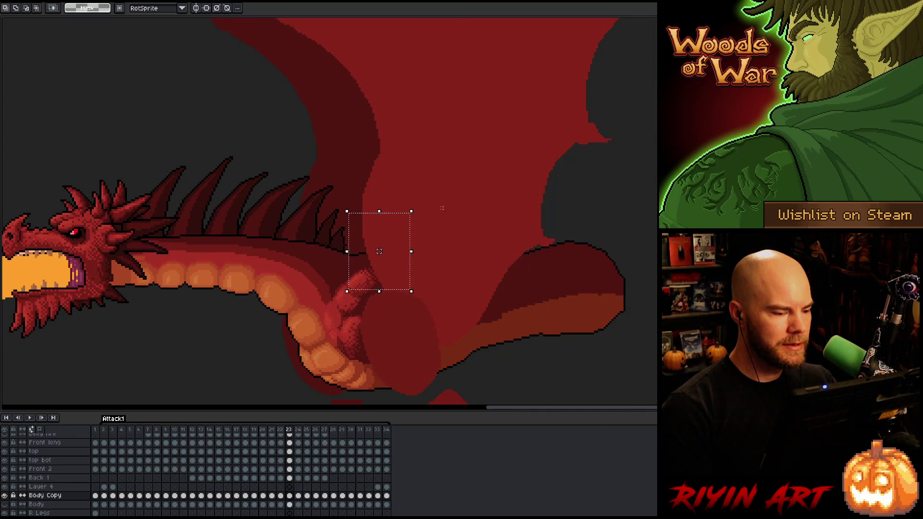
- Transform the wing-base area beside the neck on frame 24 and compare with frame 23
left_click_drag(465, 183, 357, 317)
left_click(467, 251)
key("comma")
key("period")
key("ctrl+d")
key("comma")
- Adjust the wing-base area where it meets the neck and front arm on frames 23–24
left_click_drag(415, 197, 356, 295)
key("ctrl+d")
key("period")
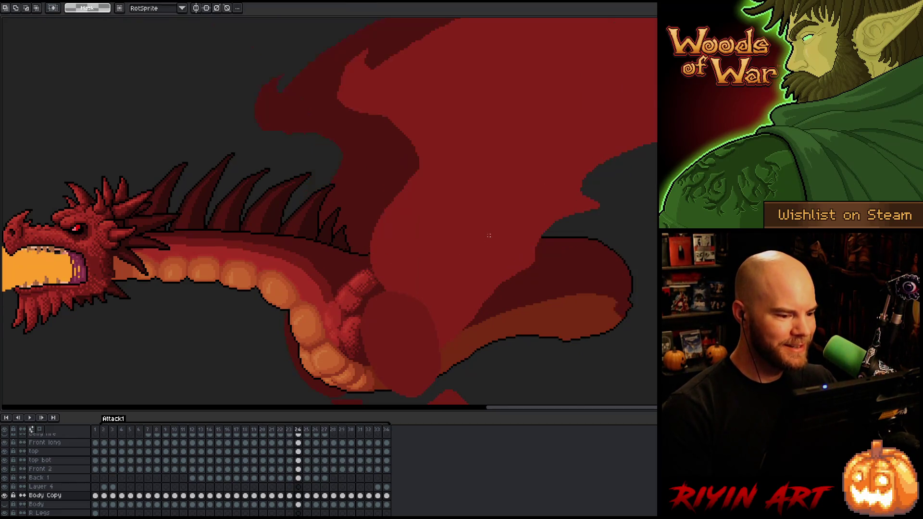
left_click_drag(407, 221, 368, 299)
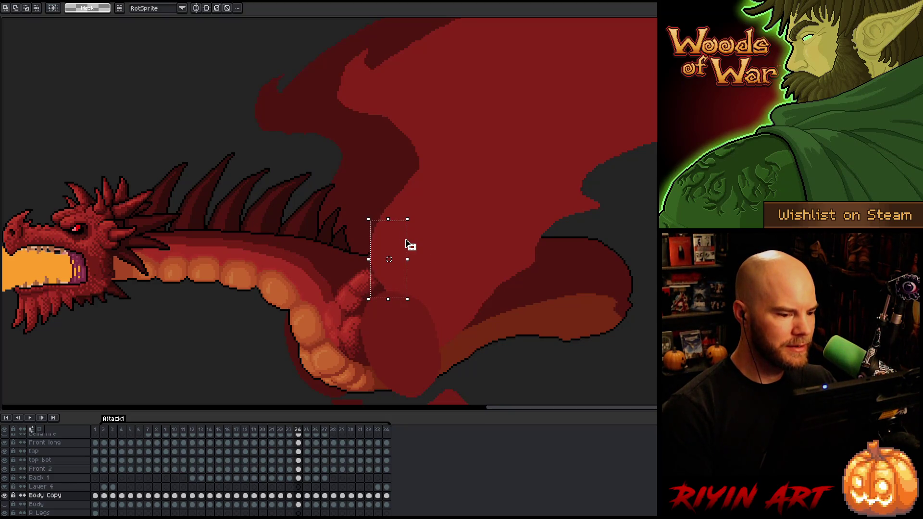
key("ctrl+d")
left_click_drag(428, 231, 370, 287)
key("ctrl+d")
- Select and transform the wing base on frame 25
key("Left")
key("Right")
key("Right")
mouse_move(456, 199)
left_mouse_down()
mouse_move(361, 306)
mouse_move(343, 313)
left_mouse_up()
key("ctrl+t")
key("Left")
key("Right")
mouse_move(442, 210)
left_mouse_down()
mouse_move(398, 287)
mouse_move(361, 313)
left_mouse_up()
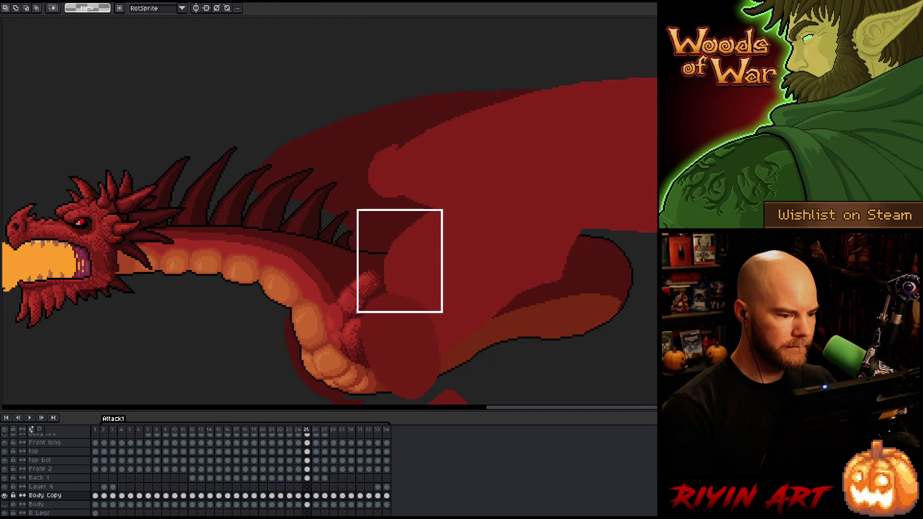
- Adjust the larger wing-and-neck area on frame 25 and check the neighbouring frames
mouse_move(535, 194)
left_mouse_down()
mouse_move(404, 290)
mouse_move(363, 308)
left_mouse_up()
key("ctrl+d")
key("Left")
key("Right")
key("Left")
key("Right")
key("Right")
- Select and transform the larger wing area on frame 21, committing with Enter
key("Left")
key("Left")
key("Left")
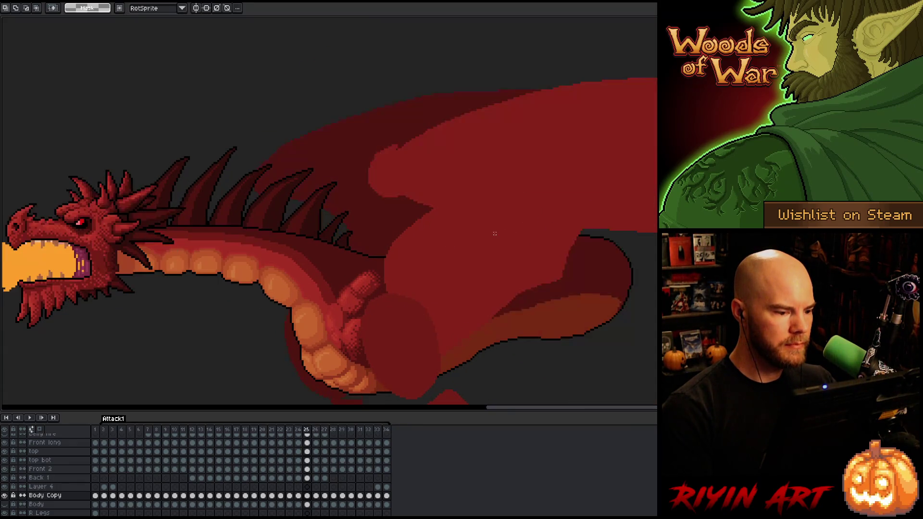
key("Right")
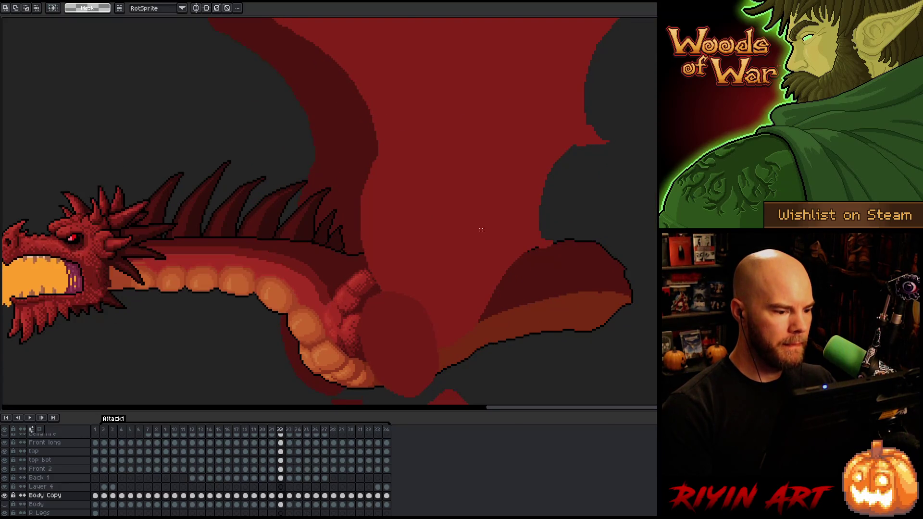
left_click_drag(451, 196, 359, 304)
key("Left")
left_click_drag(485, 214, 364, 304)
mouse_move(525, 131)
left_mouse_down()
mouse_move(370, 302)
mouse_move(343, 304)
left_mouse_up()
key("Return")
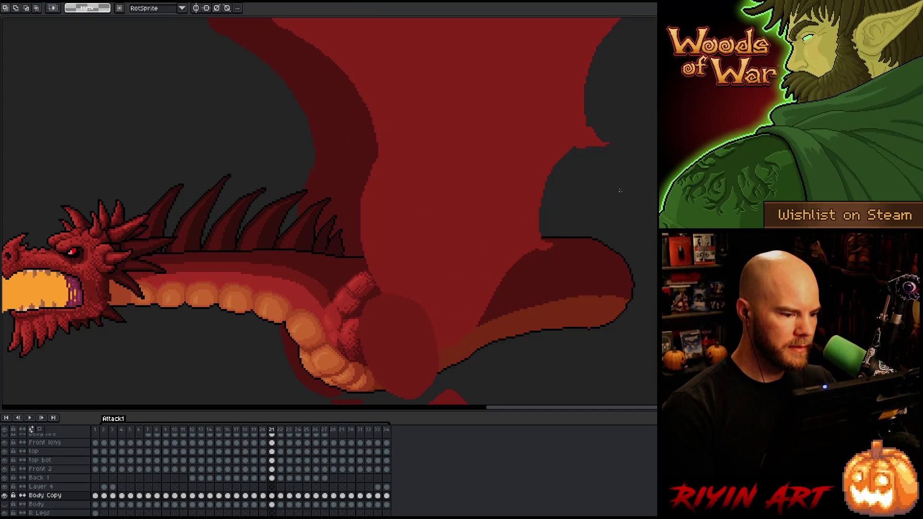
key("Left")
- Step forward through frames 23–26 to check the neck and wing join
key("Right")
key("Right")
key("Right")
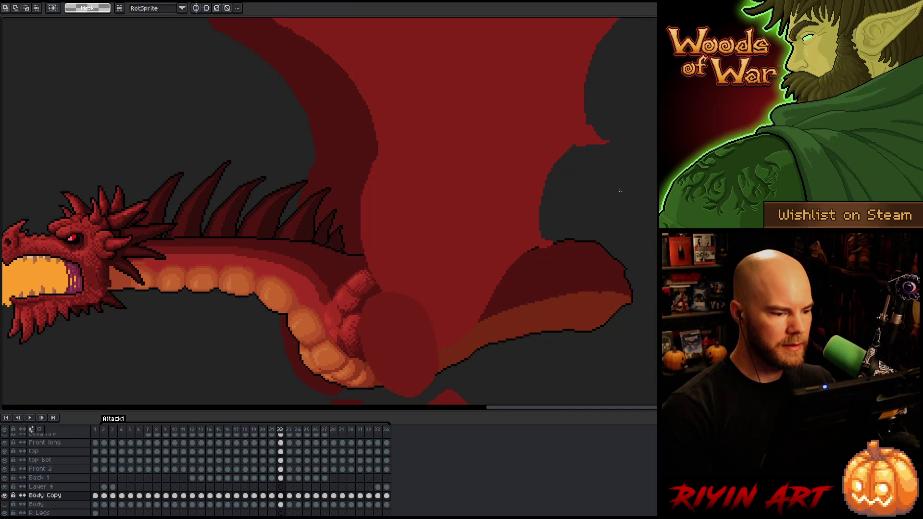
key("Right")
key("Right")
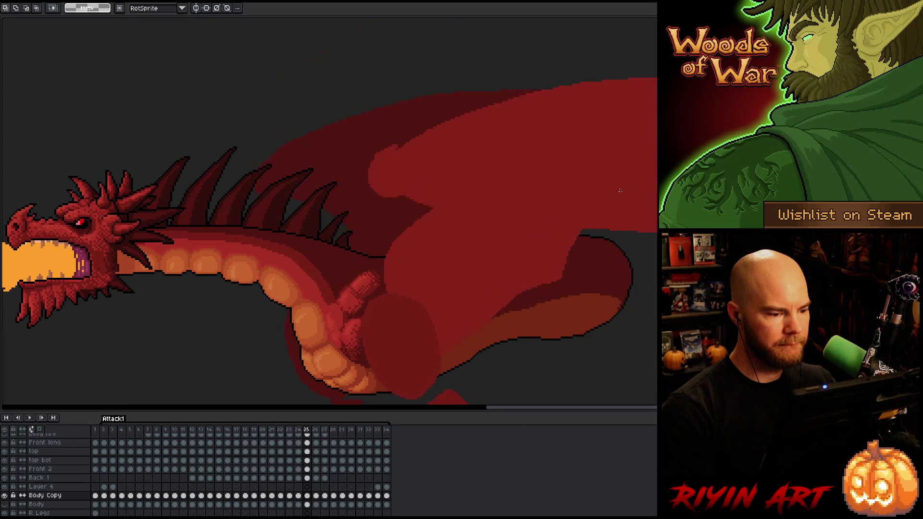
key("Left")
key("Left")
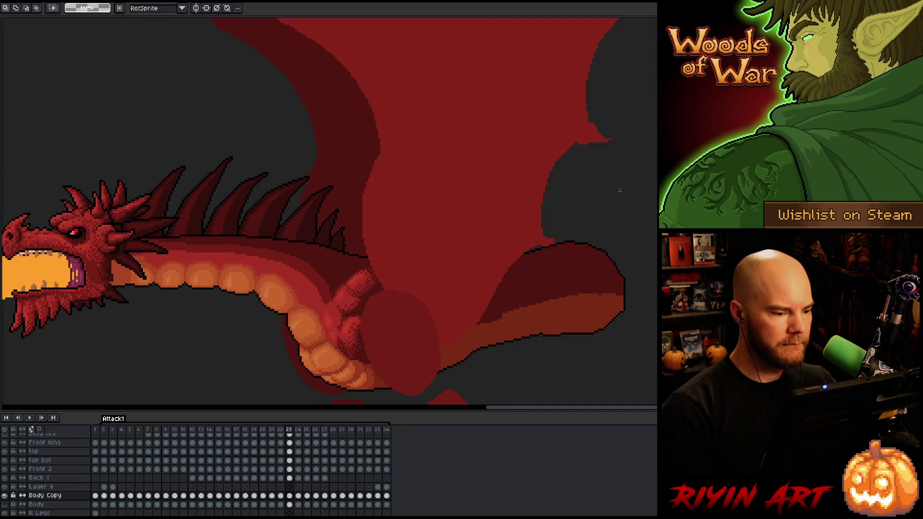
key("Right")
key("Right")
key("Left")
key("Right")
key("Right")
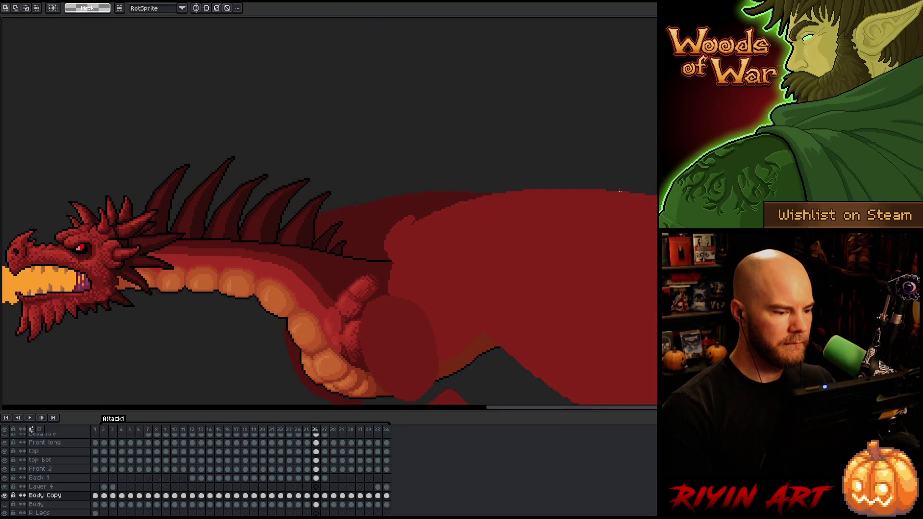
key("Right")
- Flip between frames 26–28 to compare the neck and wing poses
key("Left")
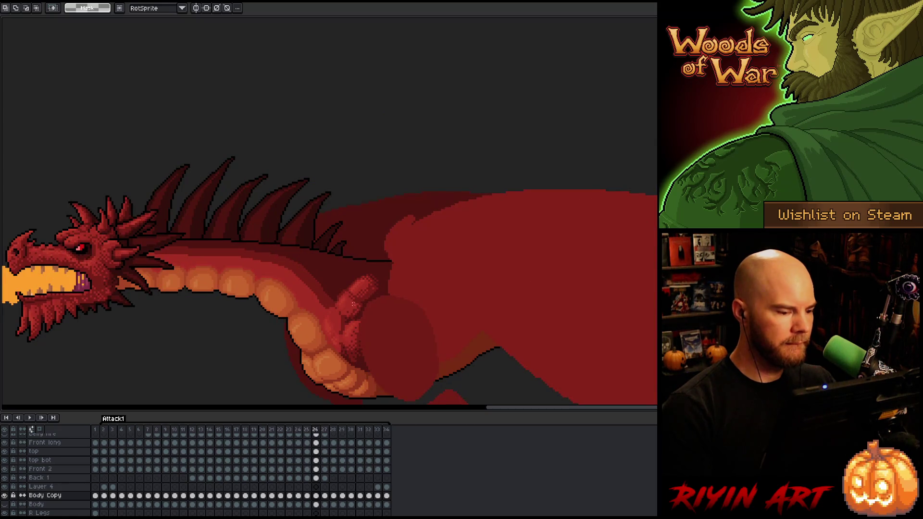
key("Left")
key("Right")
key("Right")
key("Right")
key("Left")
key("Right")
key("Left")
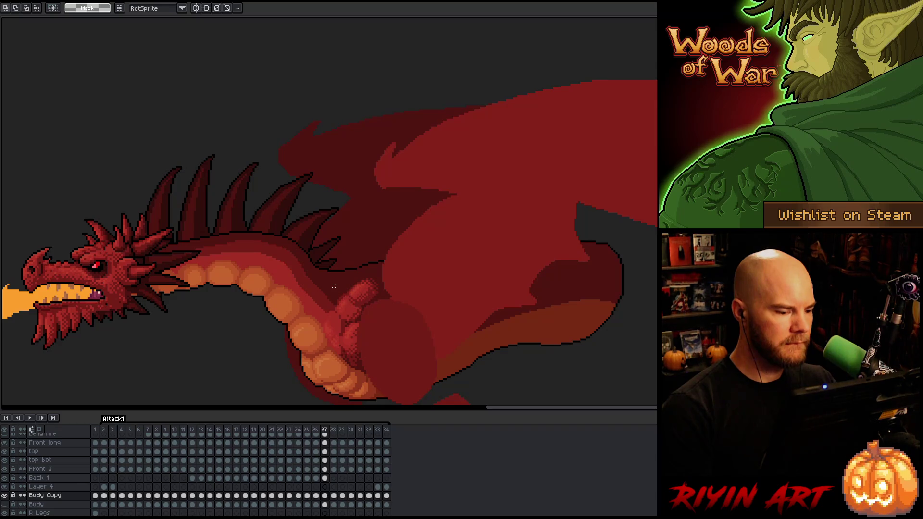
key("Left")
key("Left")
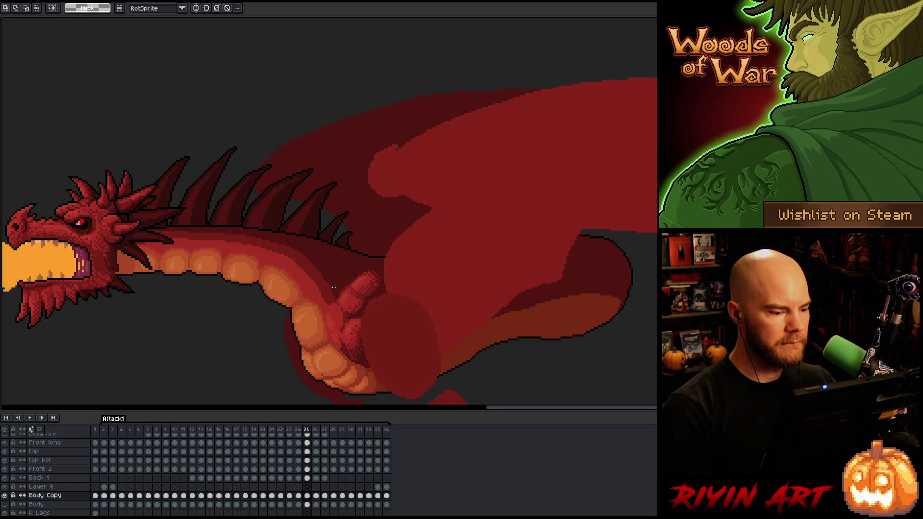
- Play the Attack1 animation to review the motion
key("Return")
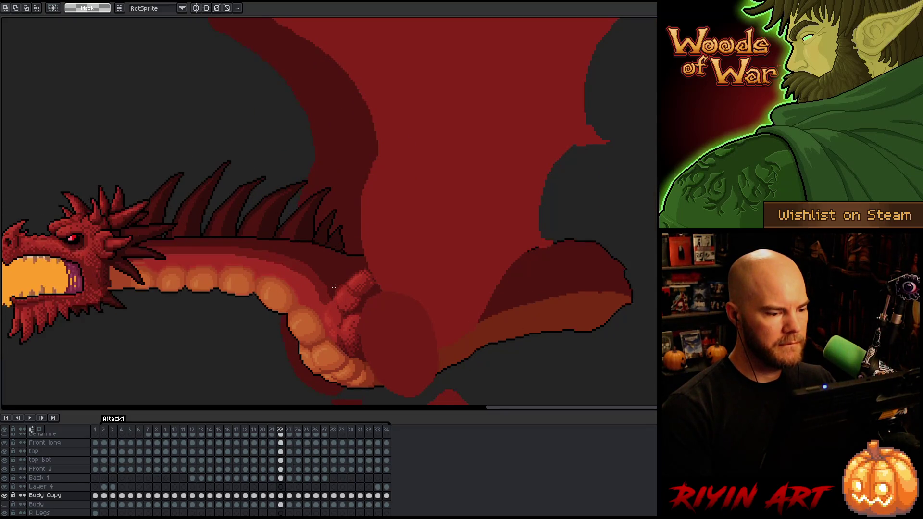
key("Return")
key("Return")
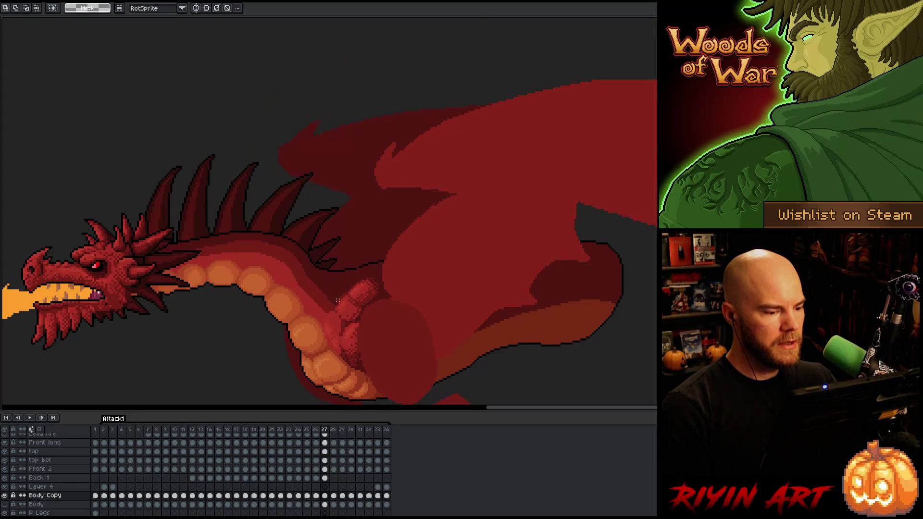
scroll(337, 279, "up", 2)
scroll(336, 279, "up", 1)
- Switch to the Pencil and redraw a lighter red stroke along the neck band
key("b")
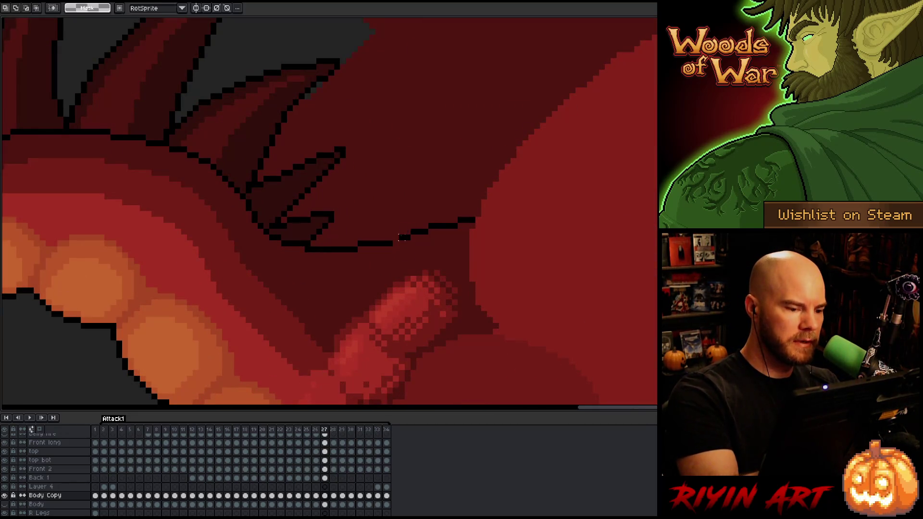
scroll(420, 303, "left", 4)
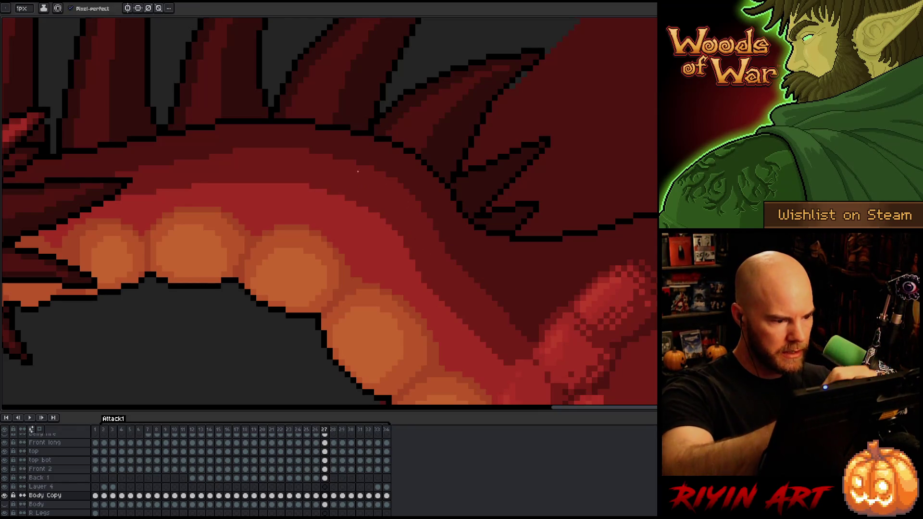
mouse_move(437, 237)
left_mouse_down()
mouse_move(516, 274)
mouse_move(572, 288)
left_mouse_up()
key("ctrl+z")
left_click_drag(445, 249, 570, 286)
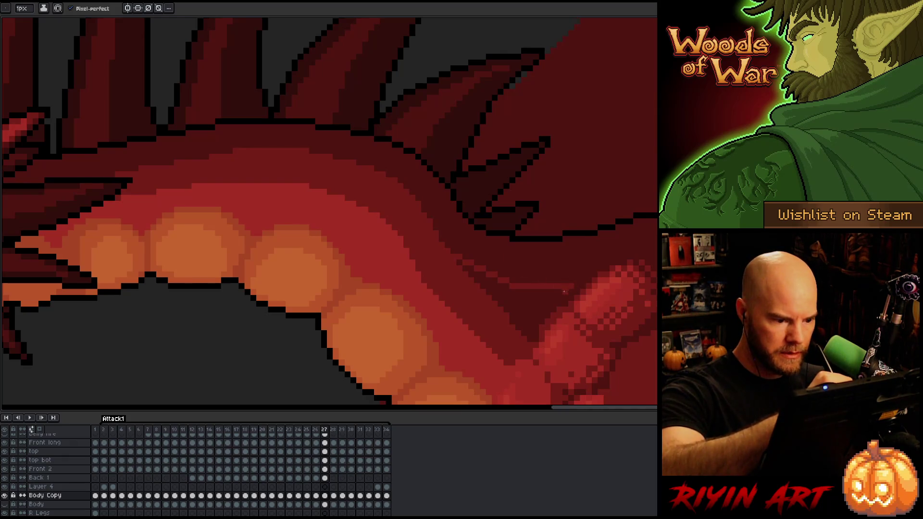
- Add more lighter shading along the neck band, then compare against frame 26
mouse_move(453, 260)
left_mouse_down()
mouse_move(529, 298)
mouse_move(519, 317)
mouse_move(500, 313)
mouse_move(560, 299)
left_mouse_up()
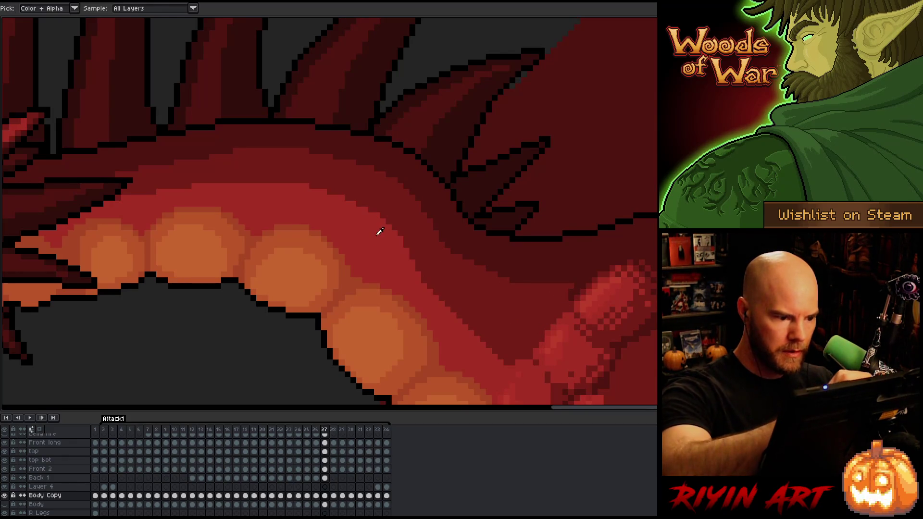
mouse_move(408, 257)
left_mouse_down()
mouse_move(467, 306)
mouse_move(540, 329)
left_mouse_up()
mouse_move(411, 275)
left_mouse_down()
mouse_move(505, 349)
mouse_move(481, 337)
mouse_move(514, 347)
mouse_move(481, 320)
mouse_move(531, 336)
mouse_move(516, 329)
left_mouse_up()
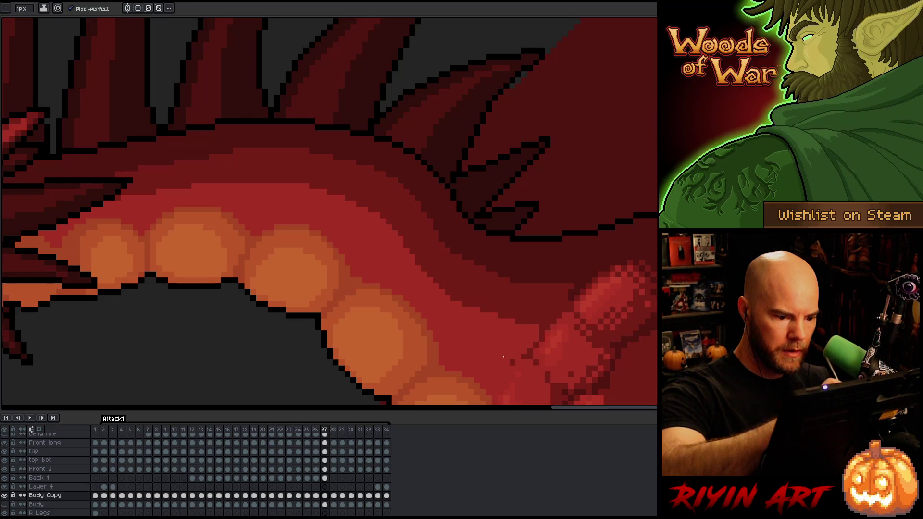
scroll(464, 288, "down", 3)
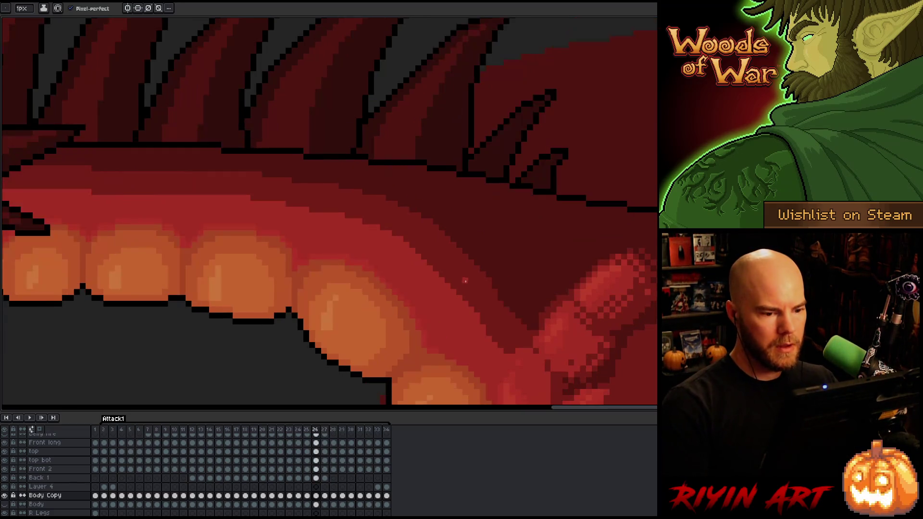
key("comma")
scroll(437, 303, "up", 3)
key("period")
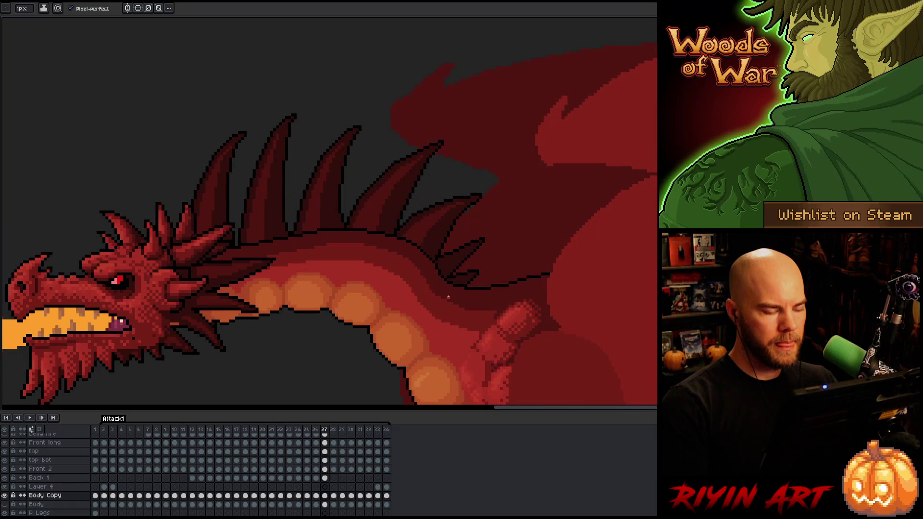
scroll(448, 297, "down", 3)
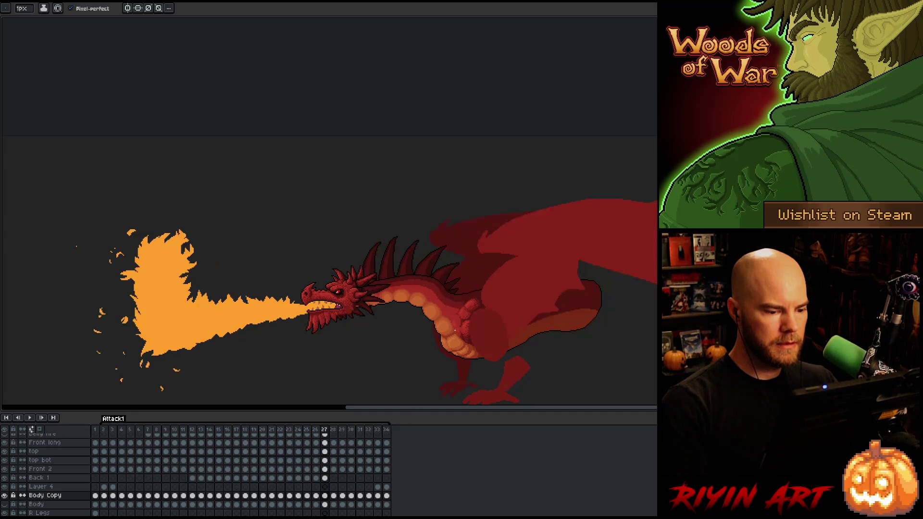
key("period")
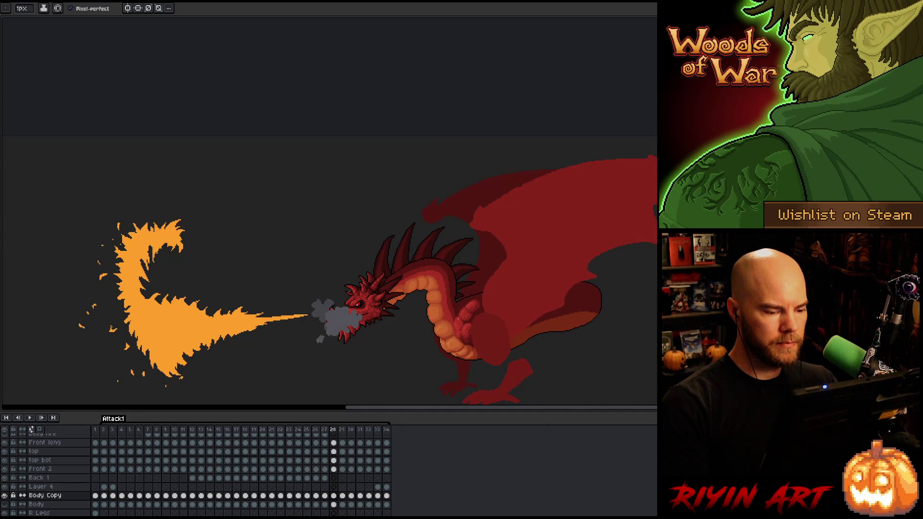
key("comma")
scroll(434, 272, "up", 3)
key("alt")
left_click(434, 272, "alt")
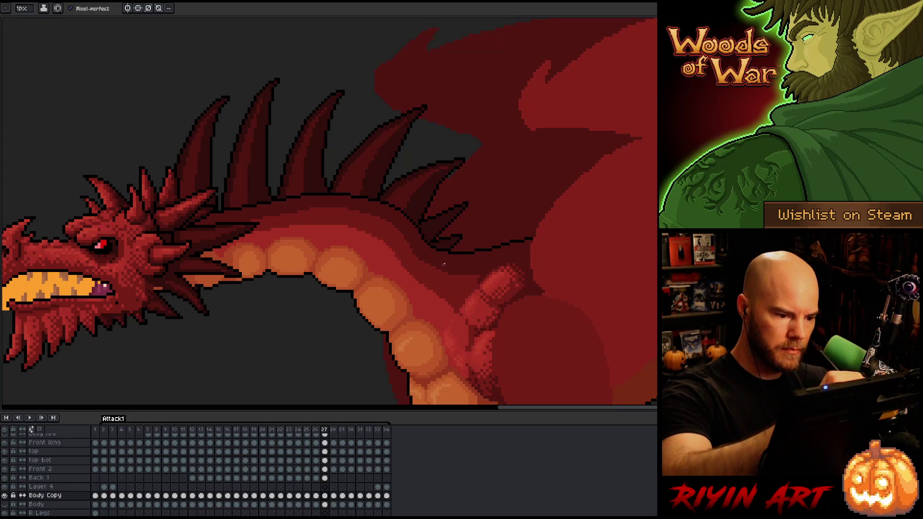
- Pick body colours and compare frames 25–28 before settling on frame 25
left_click(473, 284, "alt")
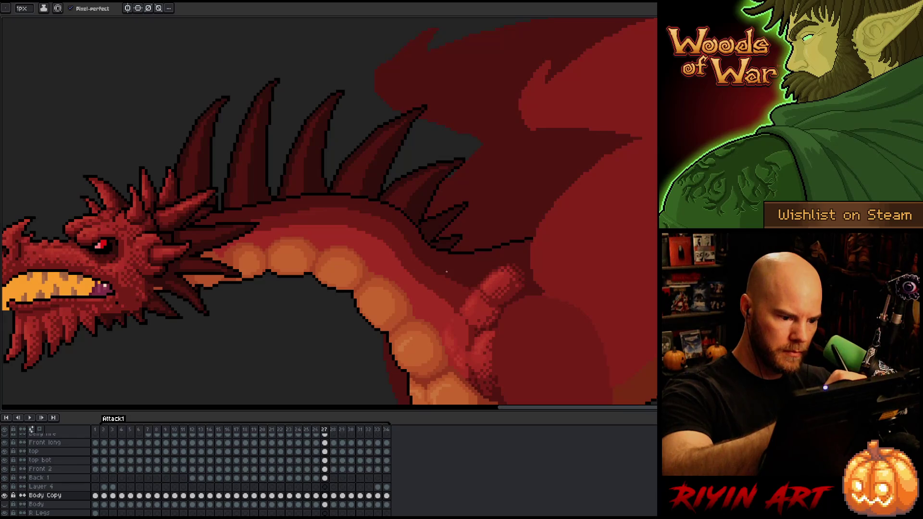
key("comma")
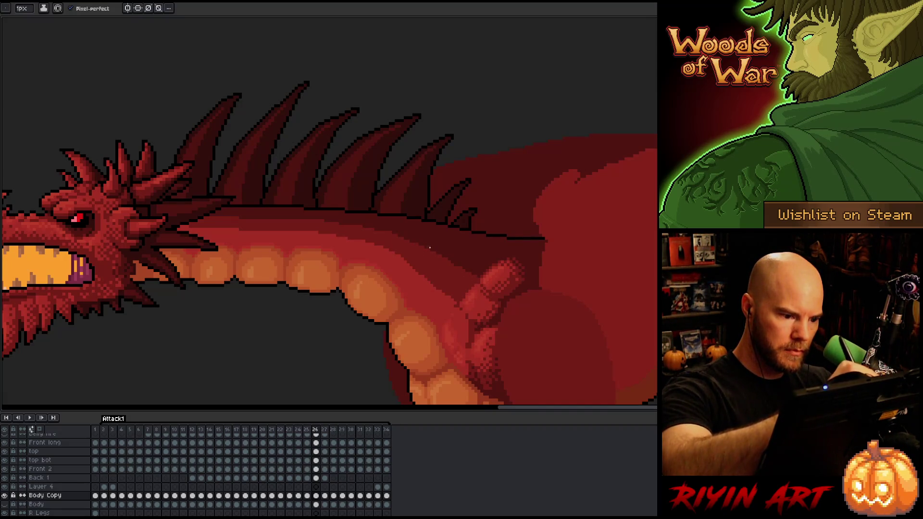
left_click(449, 241, "alt")
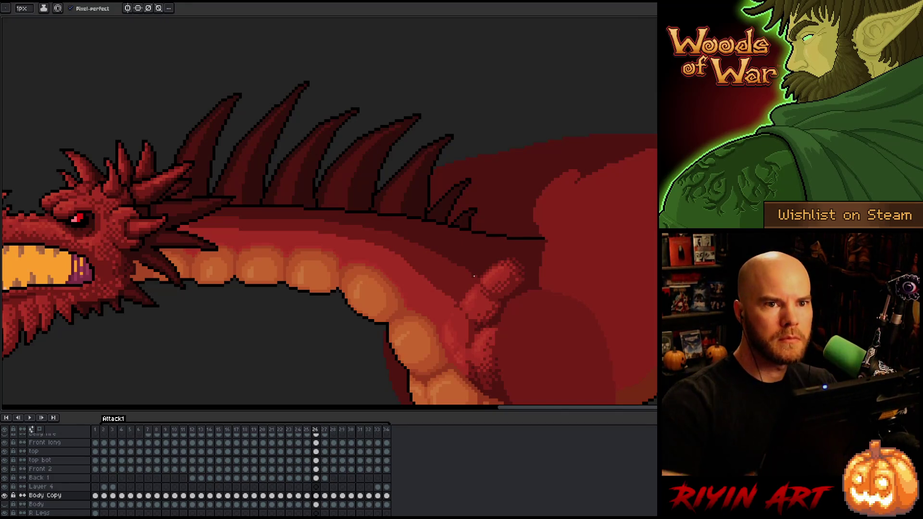
key("Right")
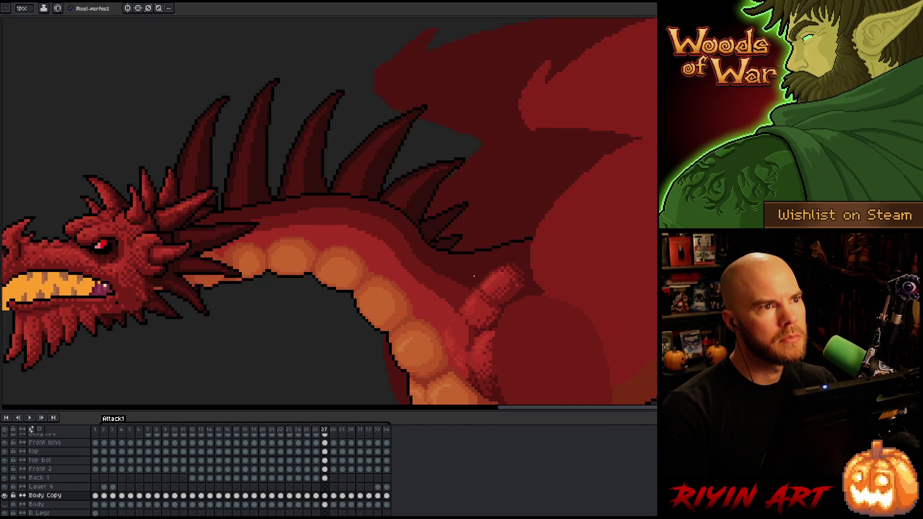
key("Right")
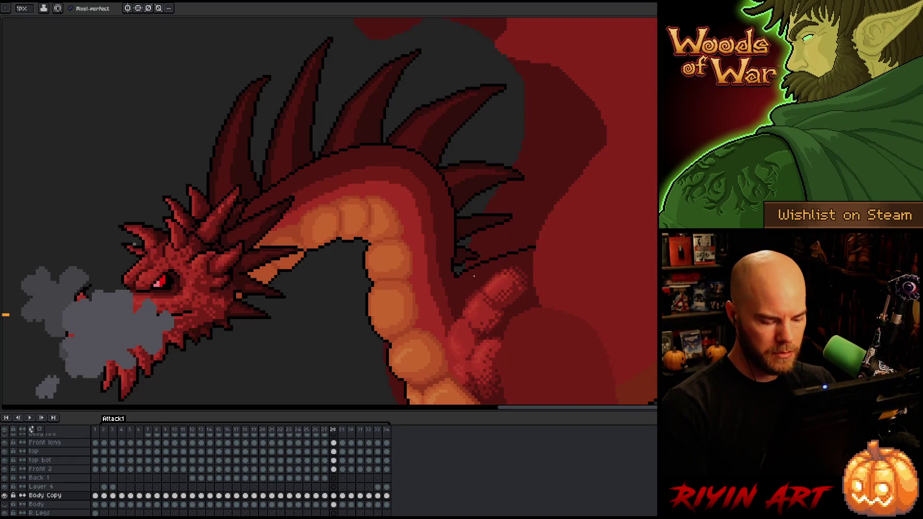
key("Left")
key("Left")
key("Right")
key("Left")
key("Left")
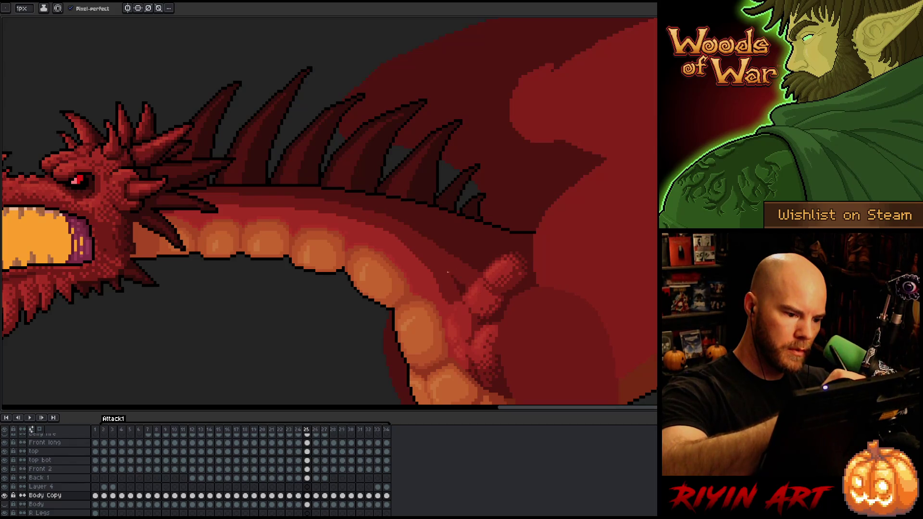
- Pencil lighter shading pixels near the wing base on frame 25, then go to frame 24
left_click_drag(456, 300, 420, 260)
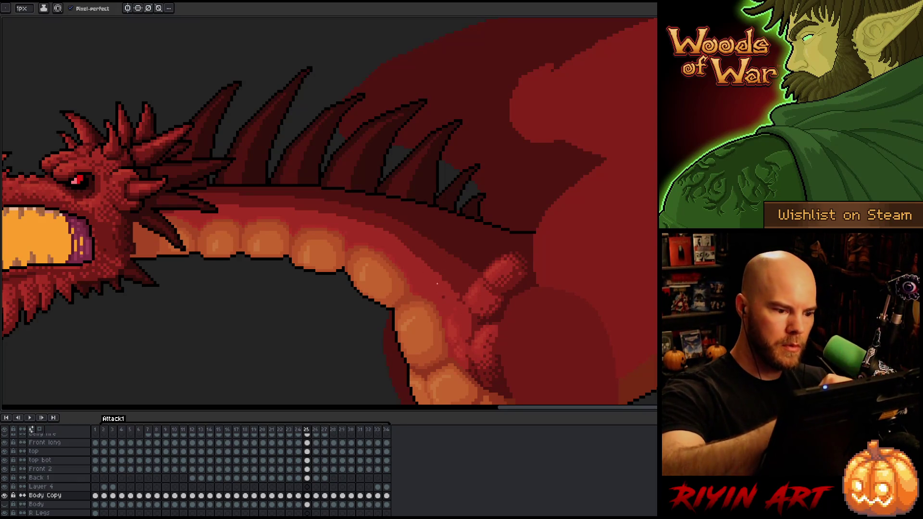
key("Left")
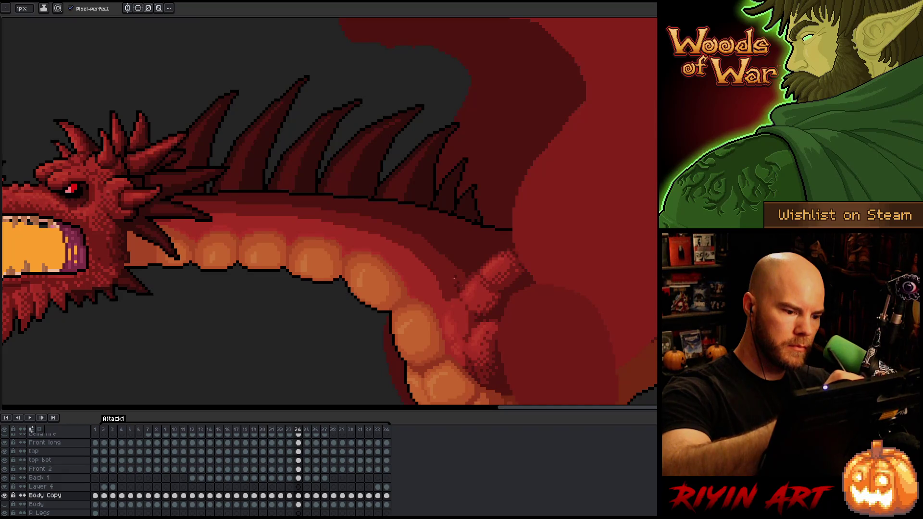
left_click(22, 8)
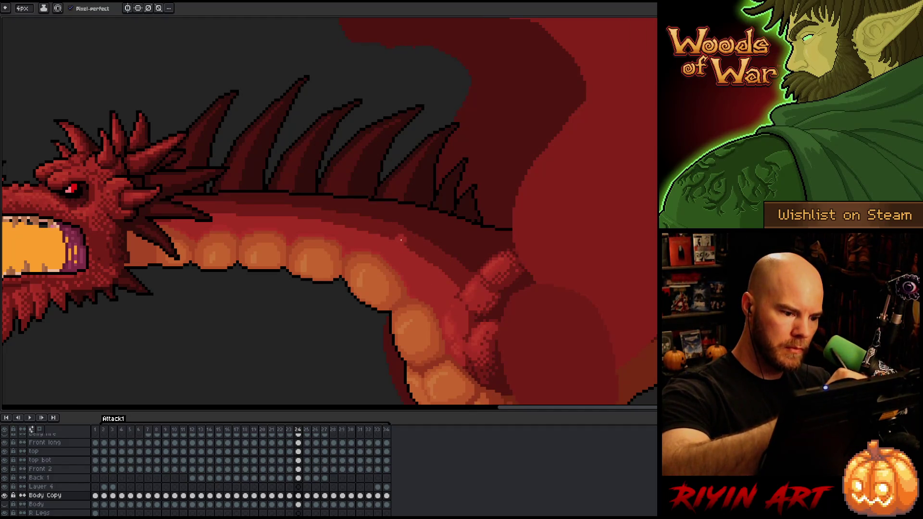
- Brighten the dragon's body shading on frame 22 with lighter strokes
key("Left")
key("Right")
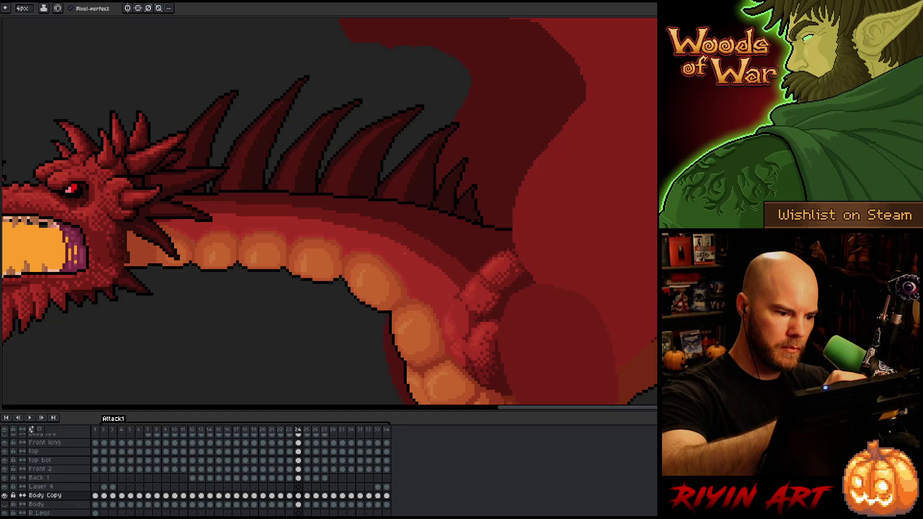
key("Left")
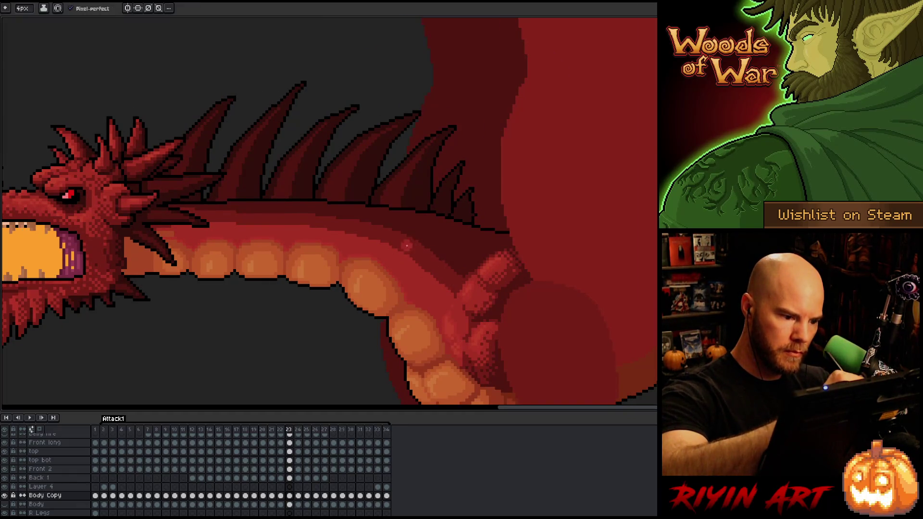
key("Left")
left_click_drag(459, 287, 423, 260)
mouse_move(450, 303)
left_mouse_down()
mouse_move(389, 245)
mouse_move(435, 265)
mouse_move(435, 253)
mouse_move(387, 244)
left_mouse_up()
left_click(382, 234, "alt")
left_click(430, 274, "alt")
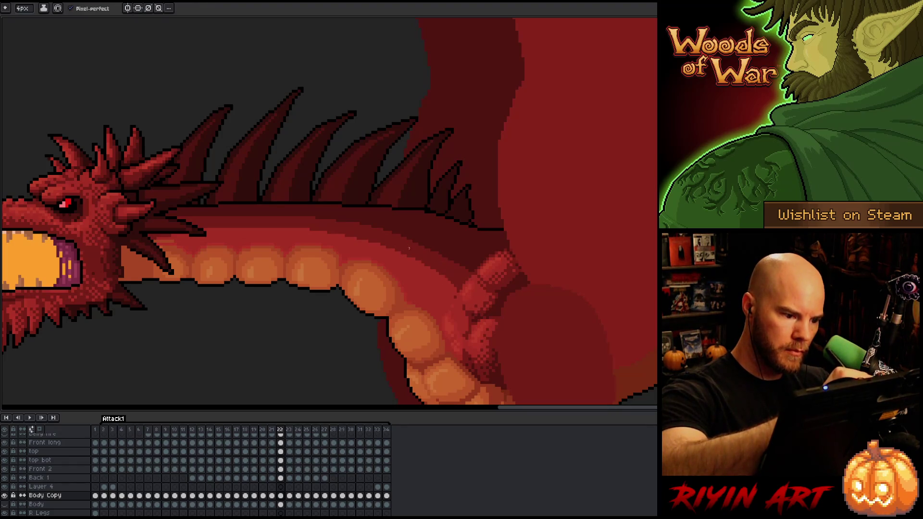
- Pick colours and touch up the body and spike shading on frames 21 and 20
key("Left")
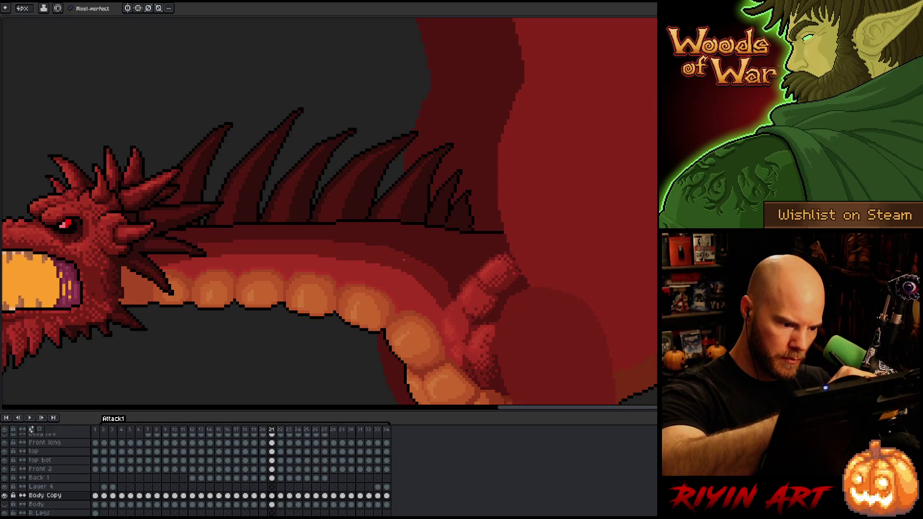
left_click(404, 284, "alt")
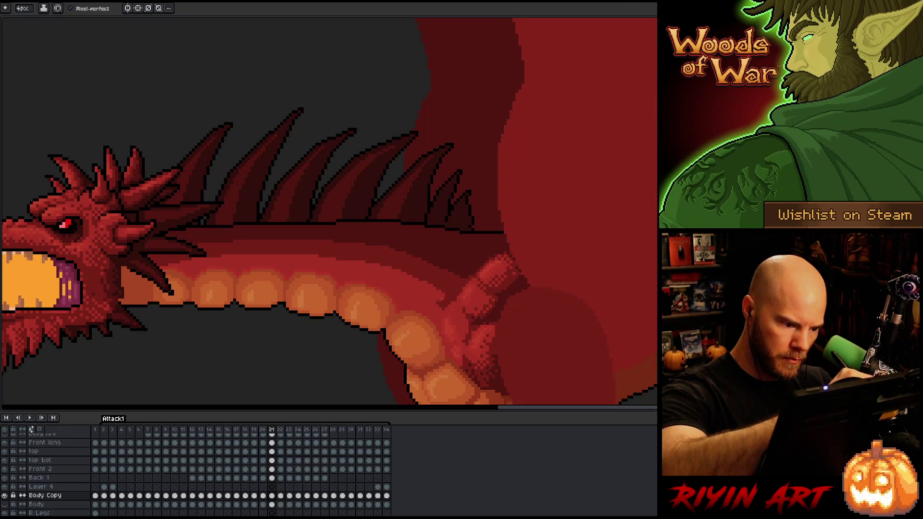
key("comma")
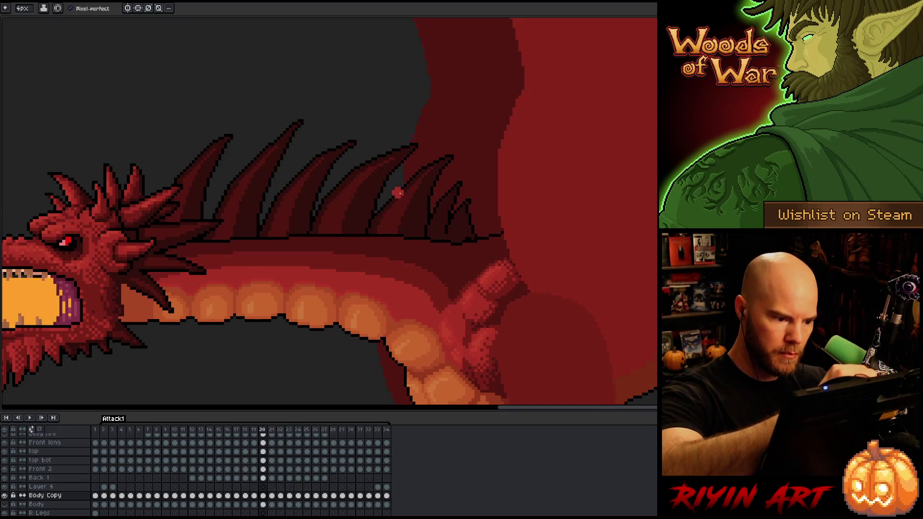
key("alt")
left_click(433, 278, "alt")
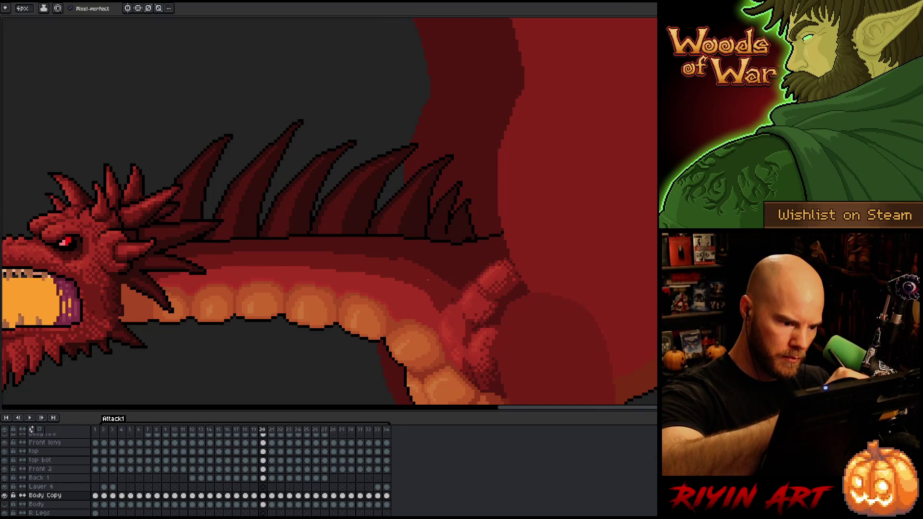
left_click(427, 274, "alt")
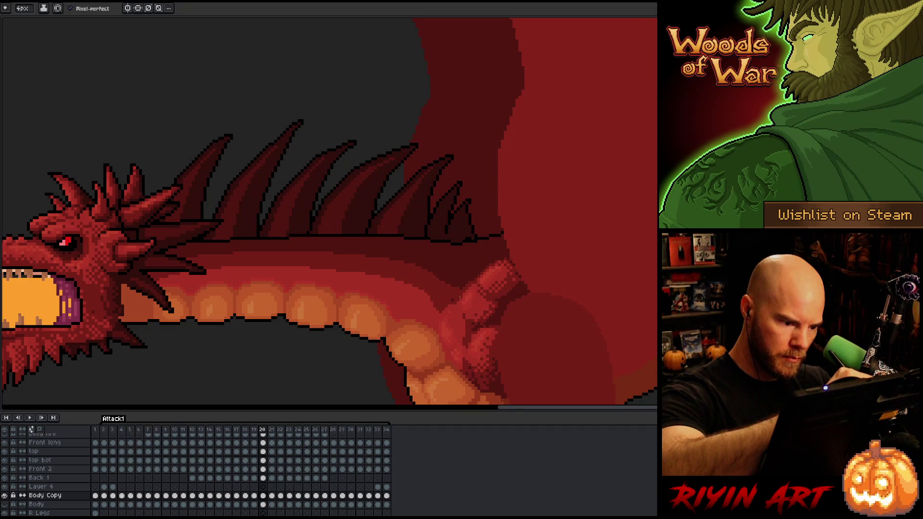
left_click(424, 276, "alt")
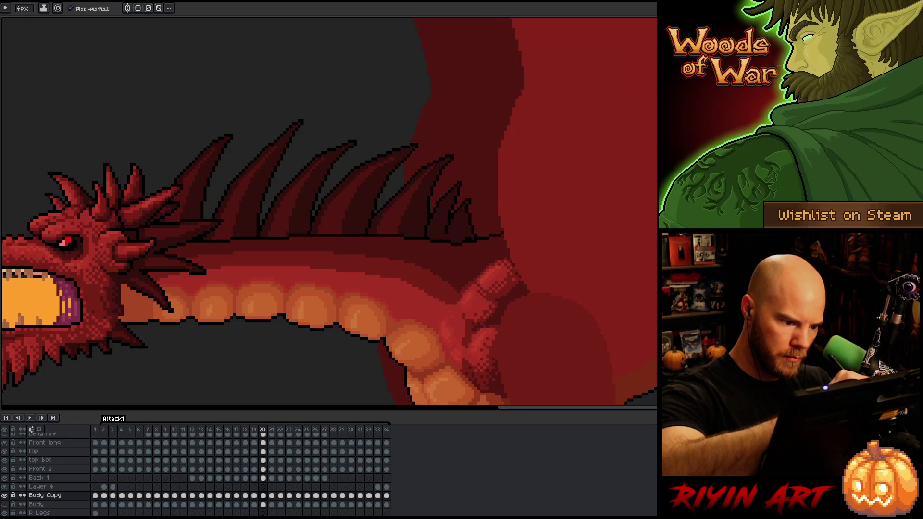
left_click(437, 287, "alt")
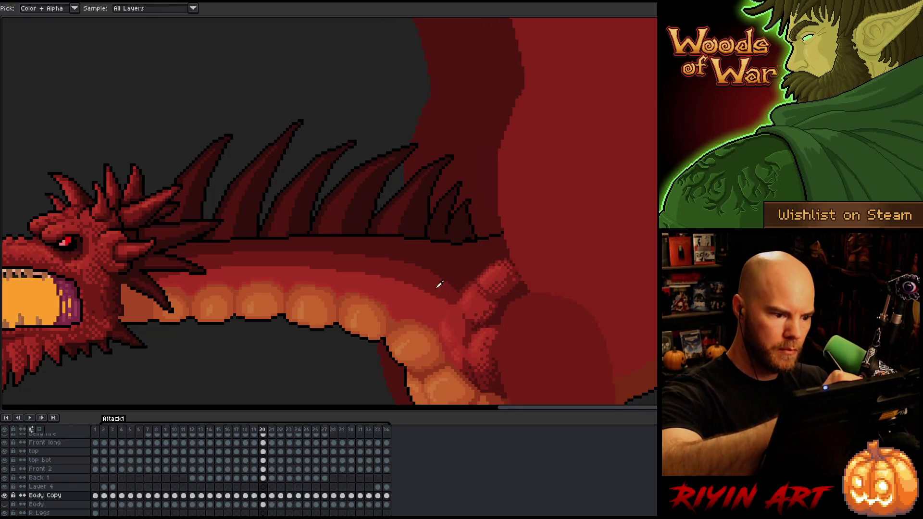
left_click(440, 279, "alt")
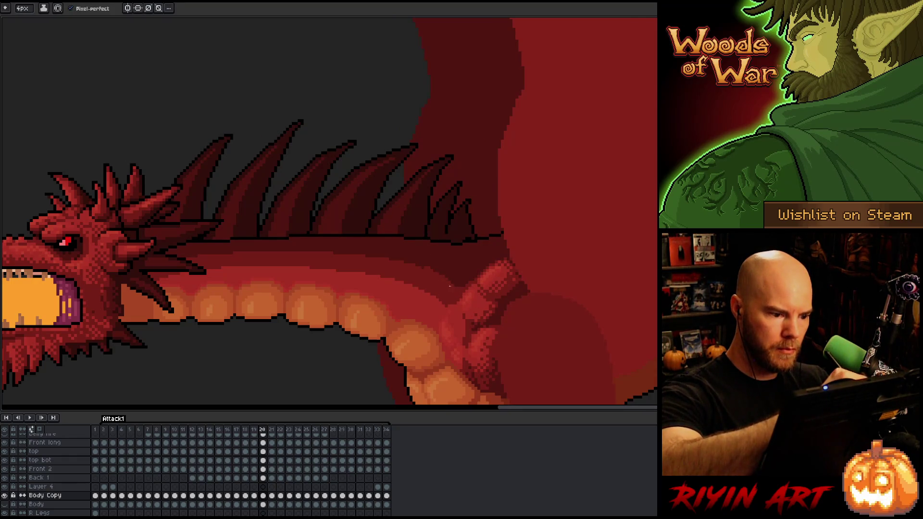
left_click(425, 262, "alt")
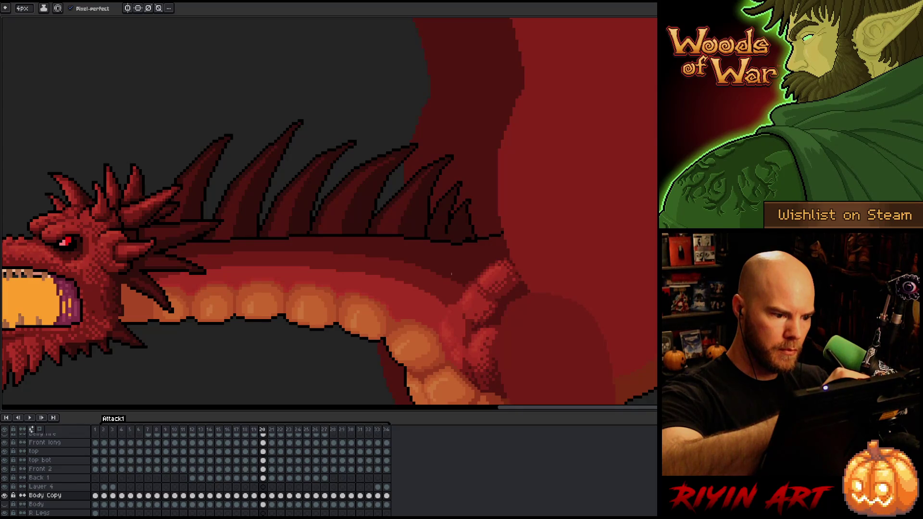
- Touch up the body shading on frames 19 and 18, then step back to frame 17
key("comma")
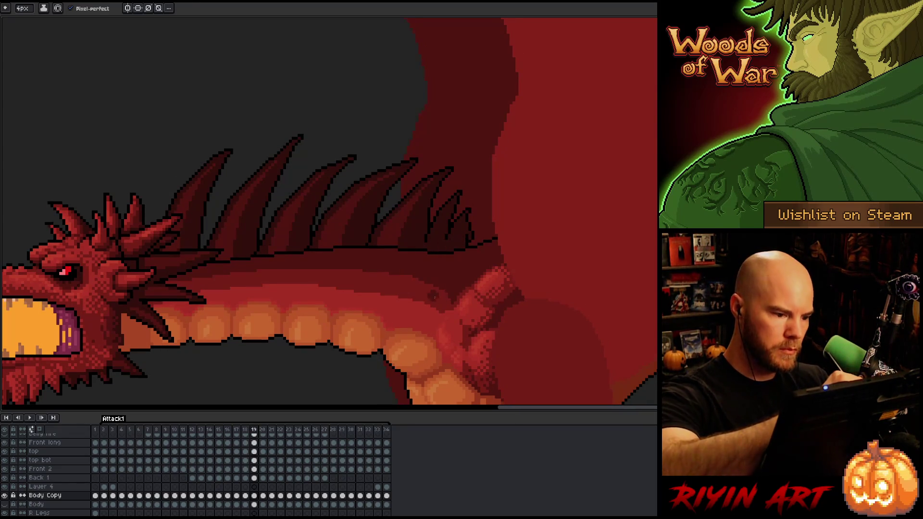
left_click(415, 284, "alt")
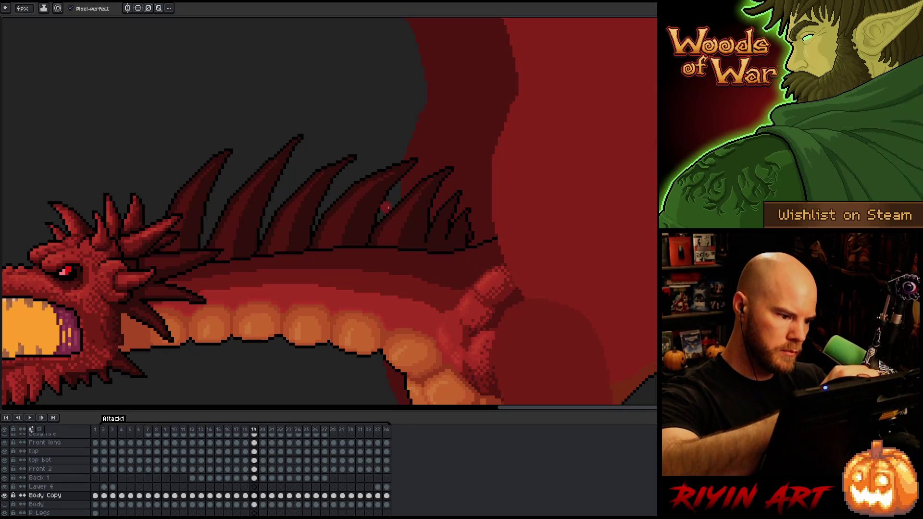
key("comma")
left_click(438, 326, "alt")
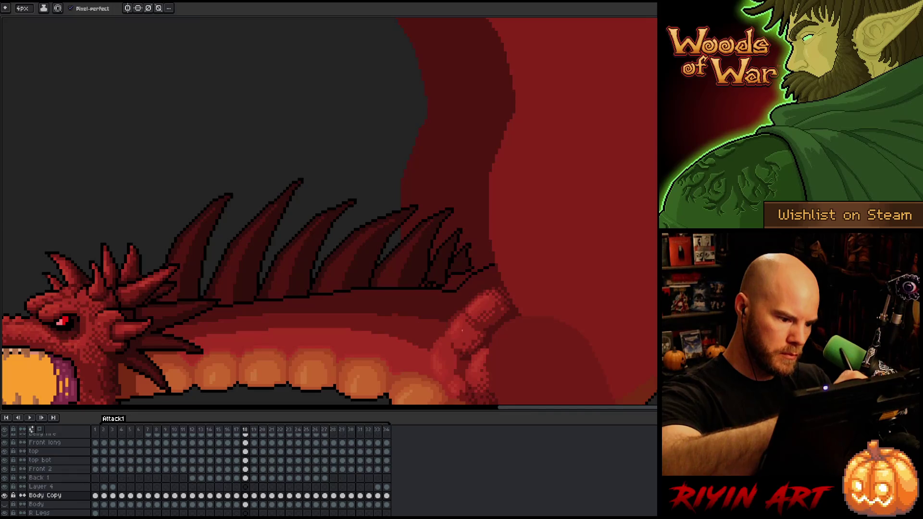
left_click(438, 357, "alt")
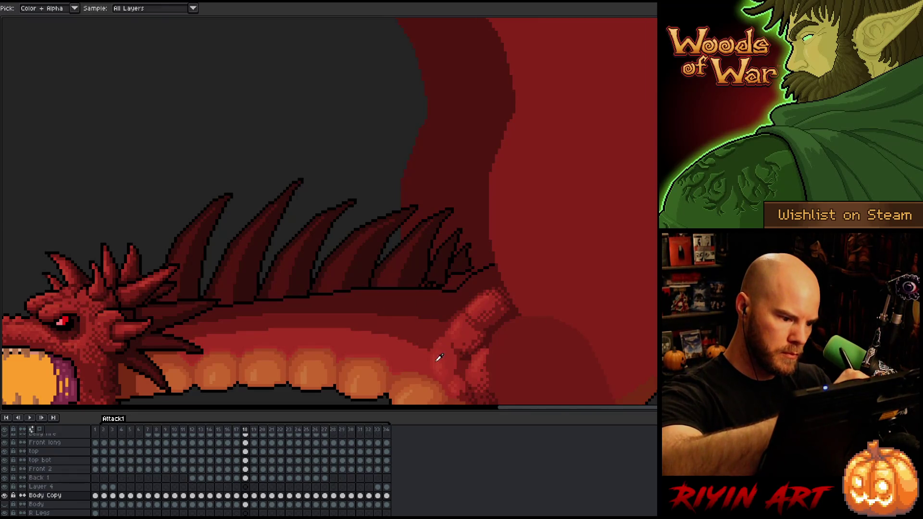
key("comma")
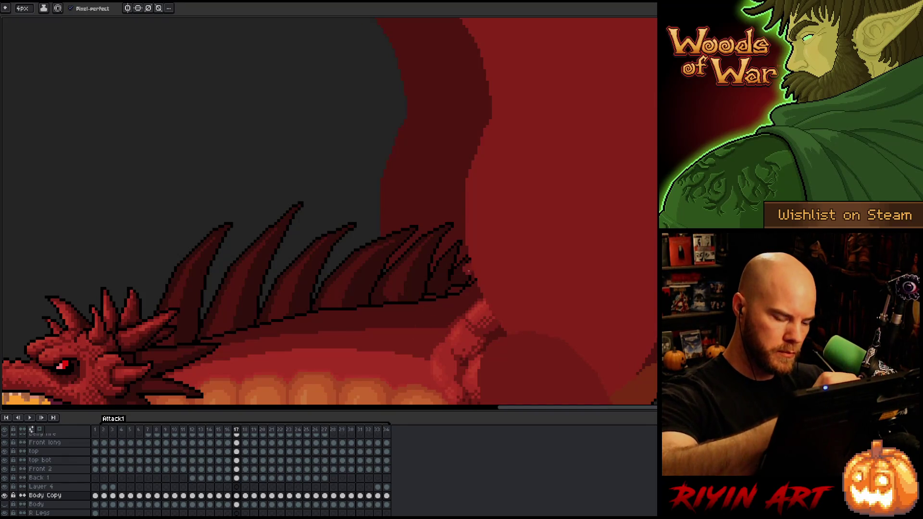
- Sample the dragon's colour and centre its head and belly while stepping back through frames 16 to 14
key("comma")
left_click(428, 363, "alt")
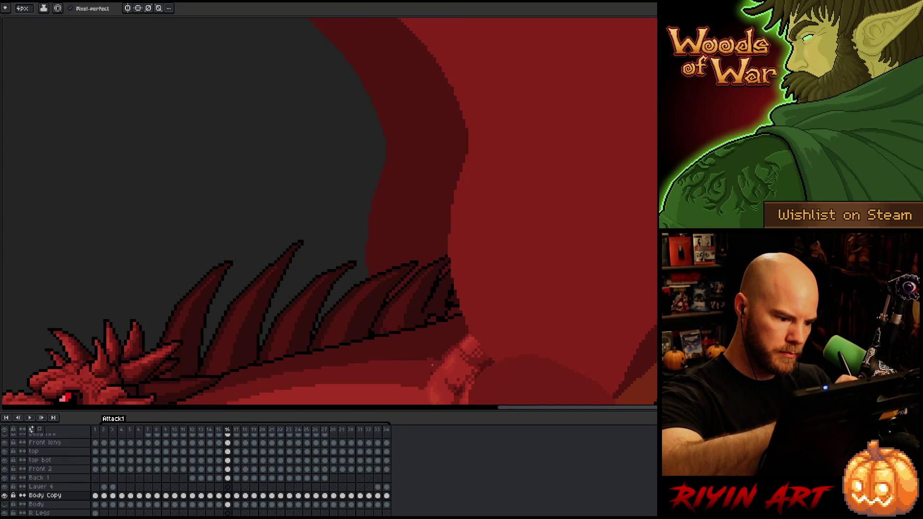
left_click_drag(414, 365, 450, 274)
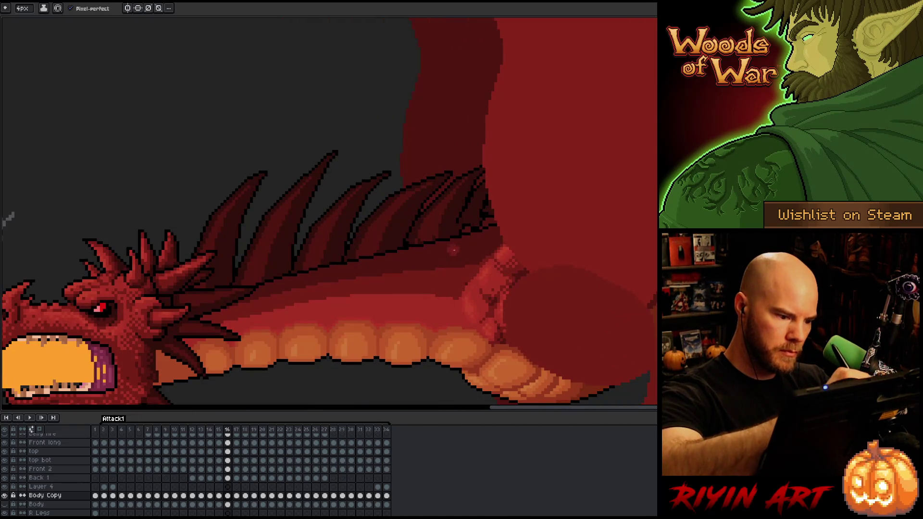
key("comma")
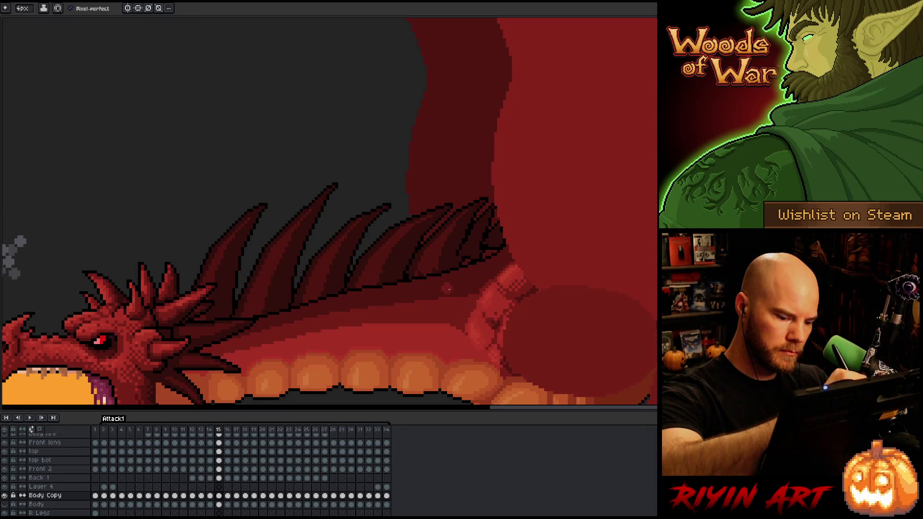
key("comma")
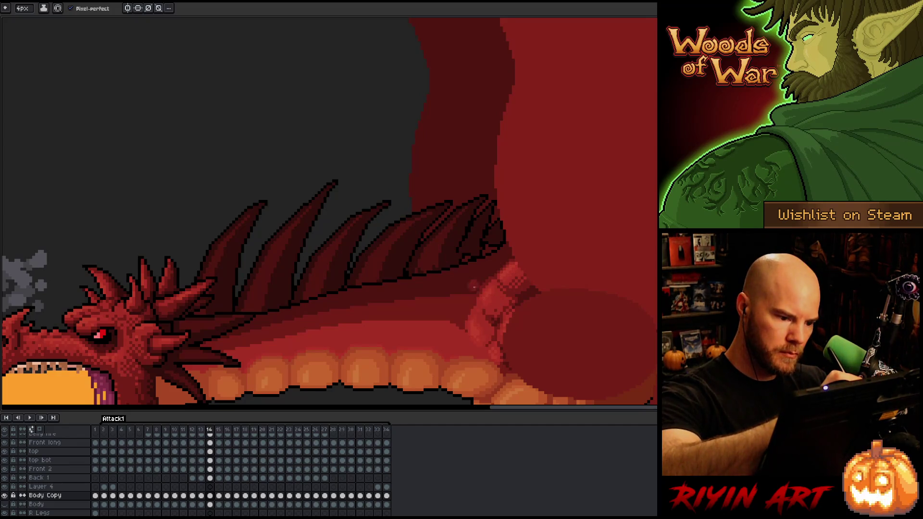
- Pick up the red spine outline colour and touch up frames 13 back through 11
key("comma")
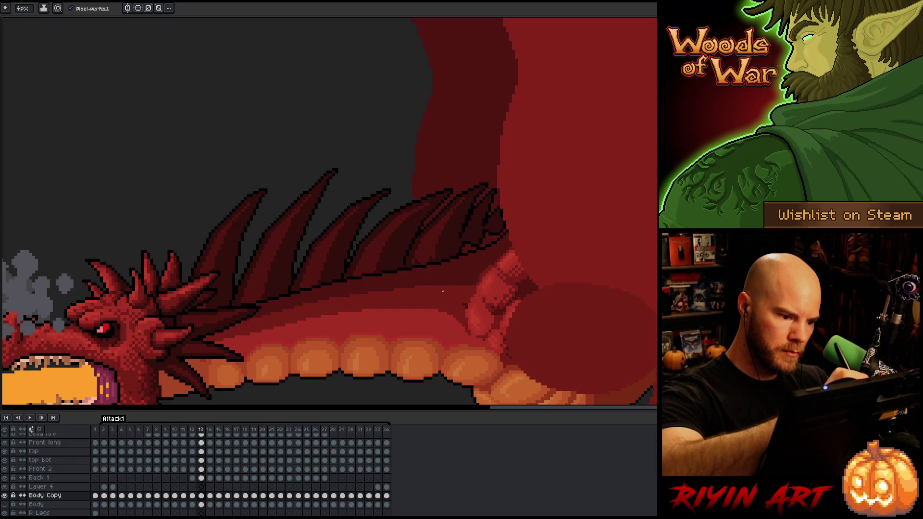
left_click(469, 332, "alt")
key("comma")
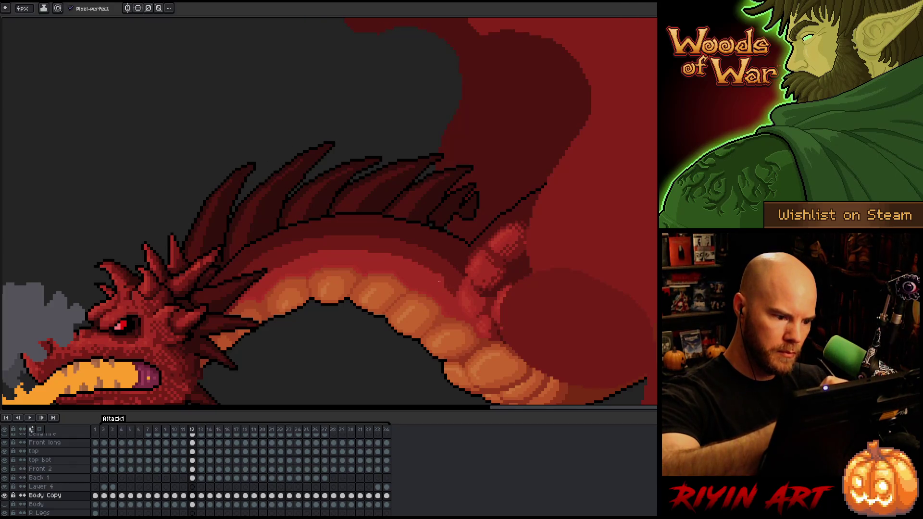
key("comma")
left_click(454, 278, "alt")
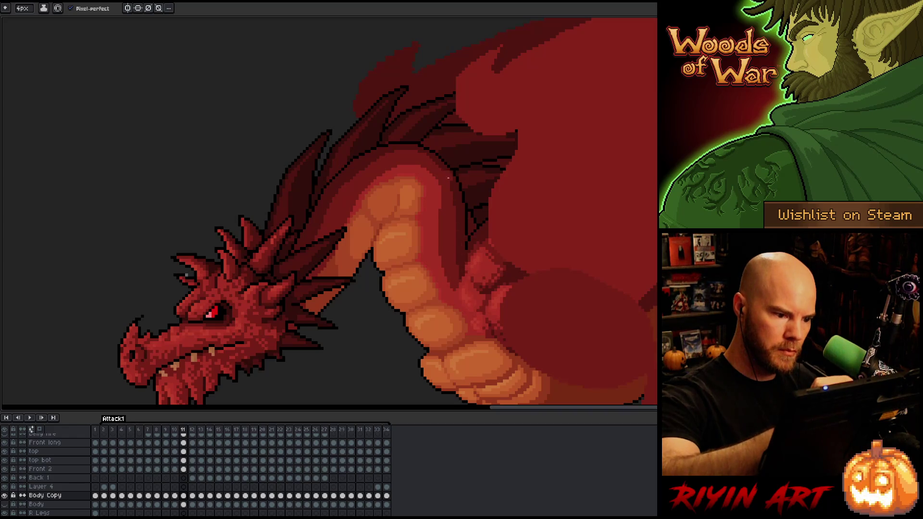
key("period")
key("period")
key("period")
key("period")
key("period")
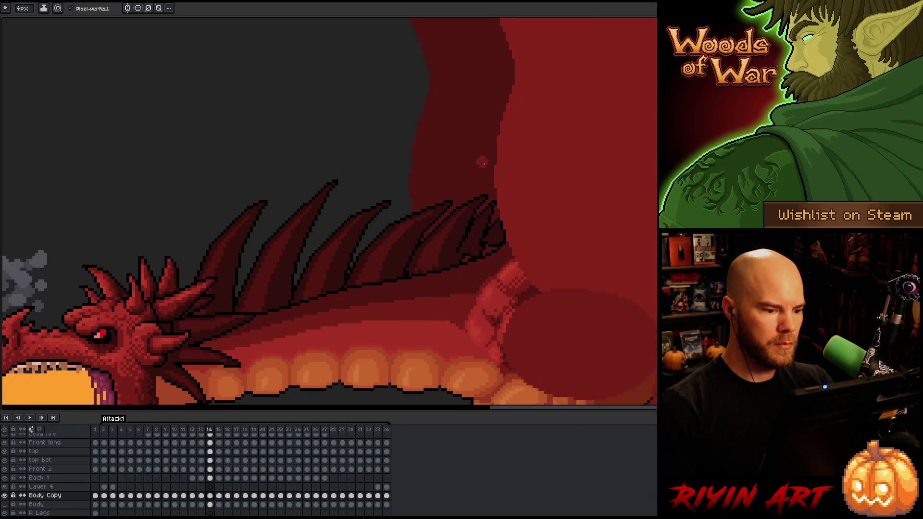
- Compare the open-mouthed poses on frames 23, 24 and 25 for outline fixes
key("period")
key("period")
key("period")
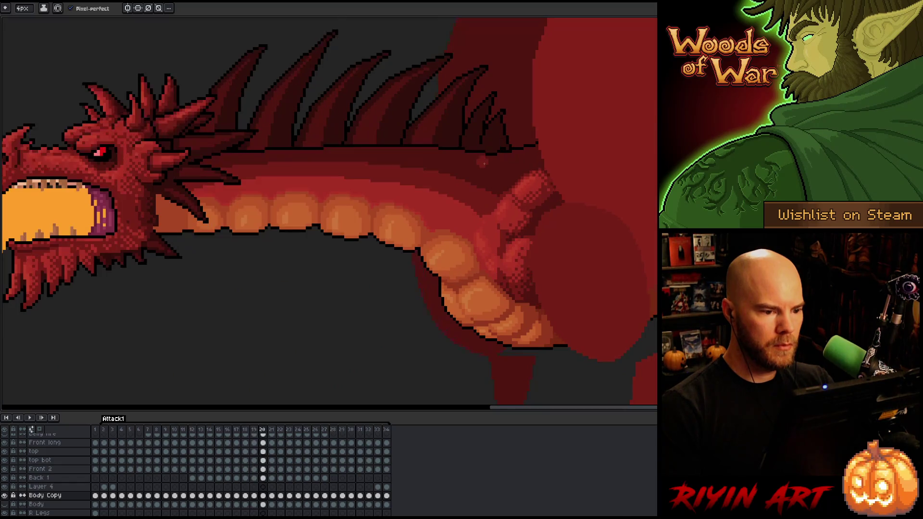
key("period")
key("period")
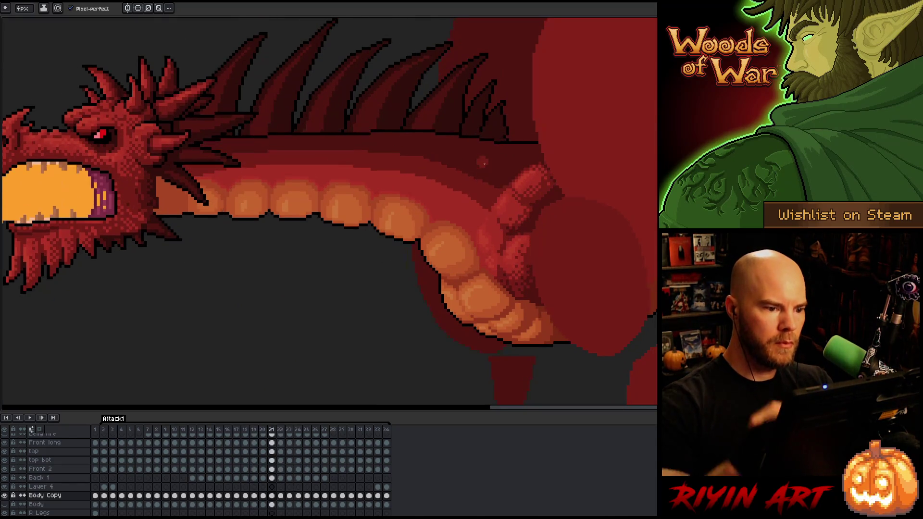
key("comma")
key("comma")
key("alt")
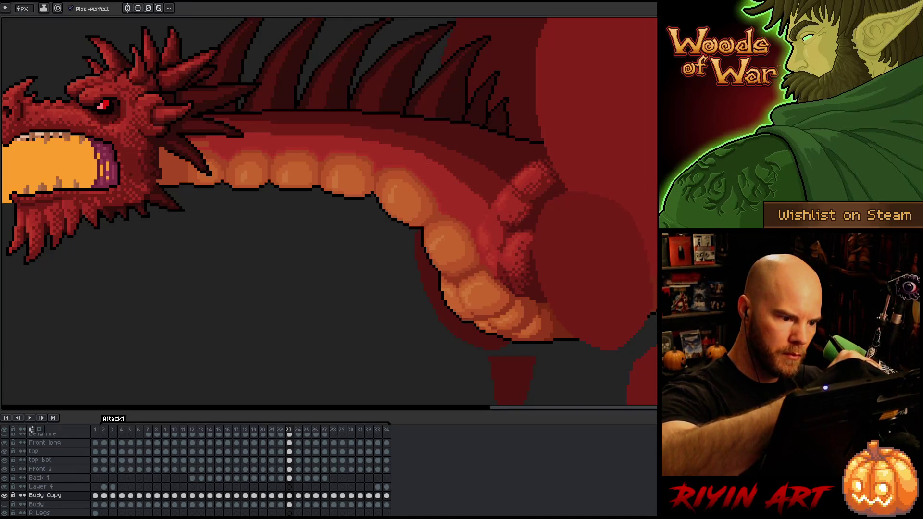
key("period")
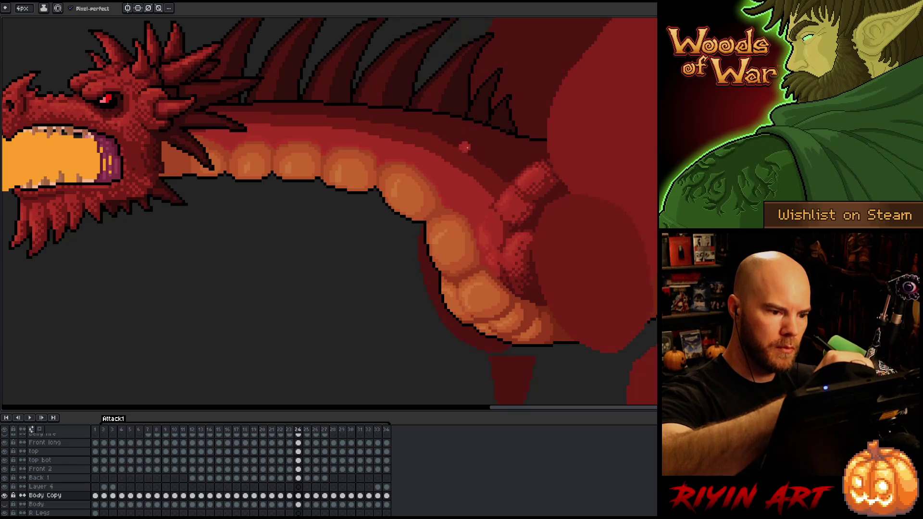
key("comma")
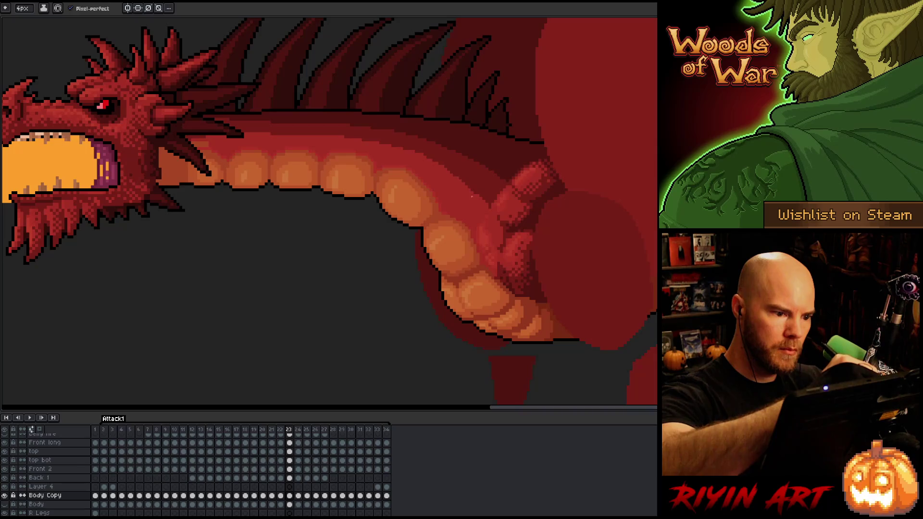
key("period")
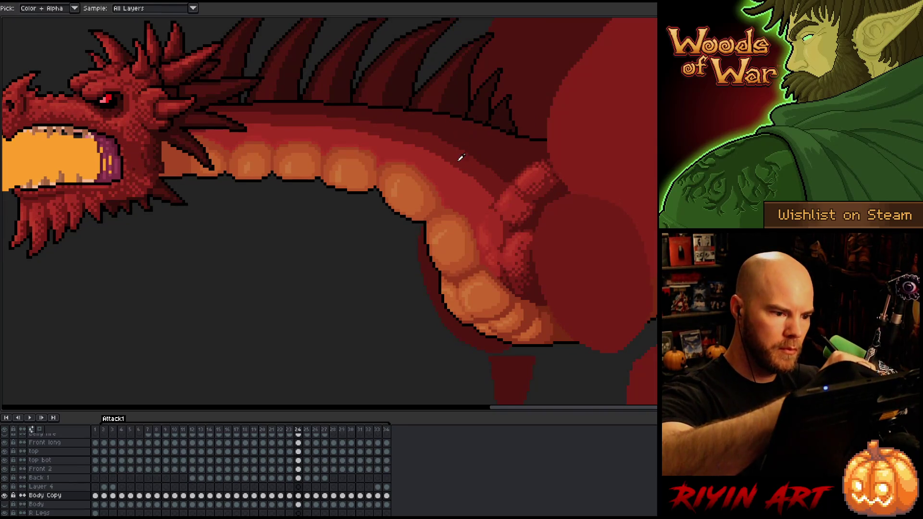
key("period")
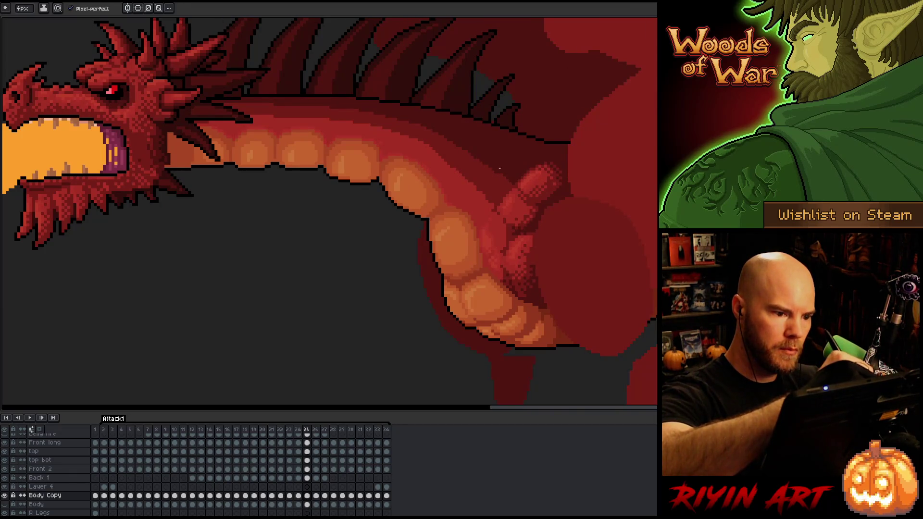
- Settle on frame 26, sample body colours, and fix the neck outline through frame 27
key("comma")
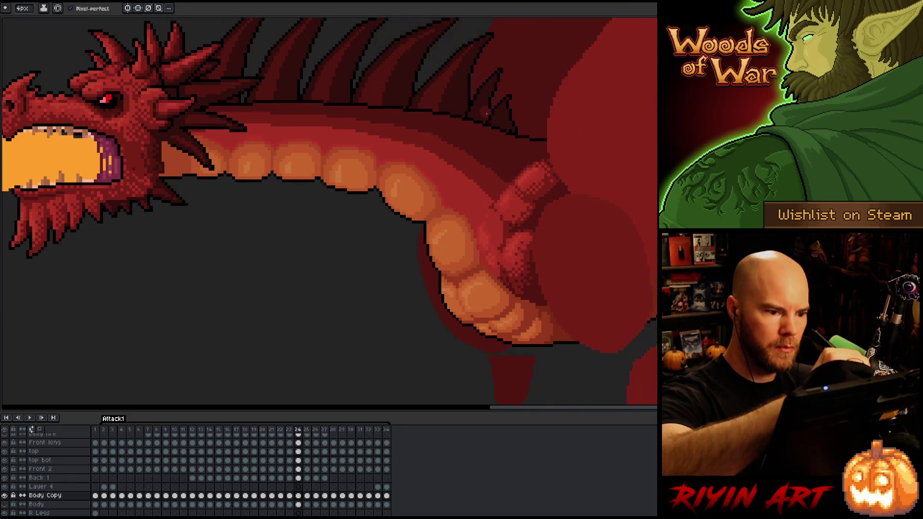
key("period")
key("period")
key("comma")
key("period")
left_click(438, 155, "alt")
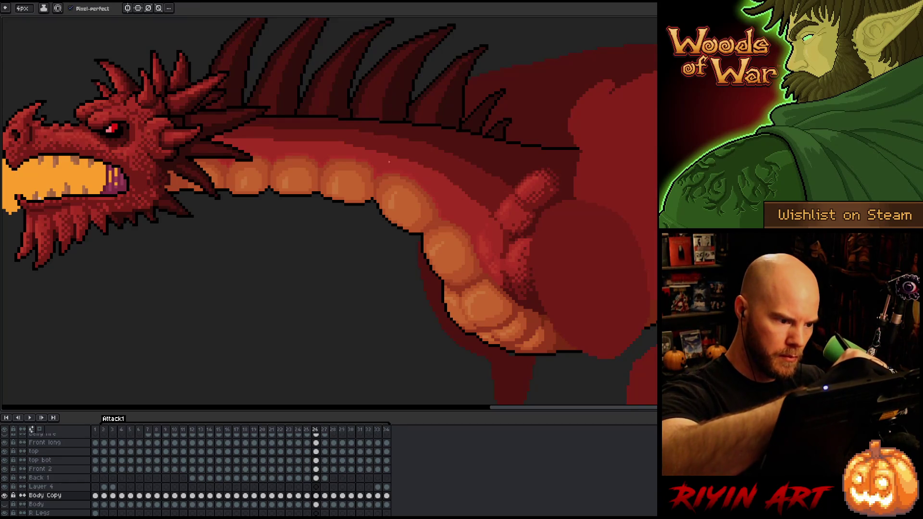
key("alt")
left_click(470, 176, "alt")
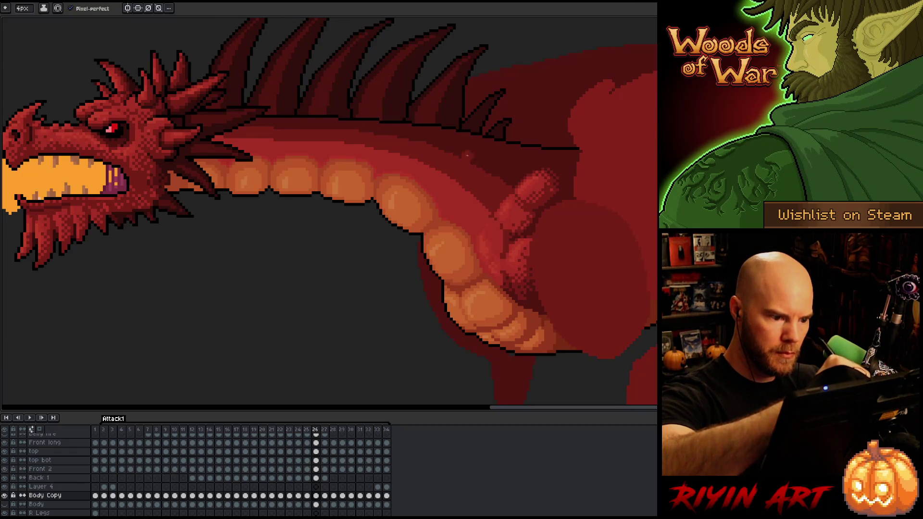
key("Left")
key("Right")
key("Right")
key("Right")
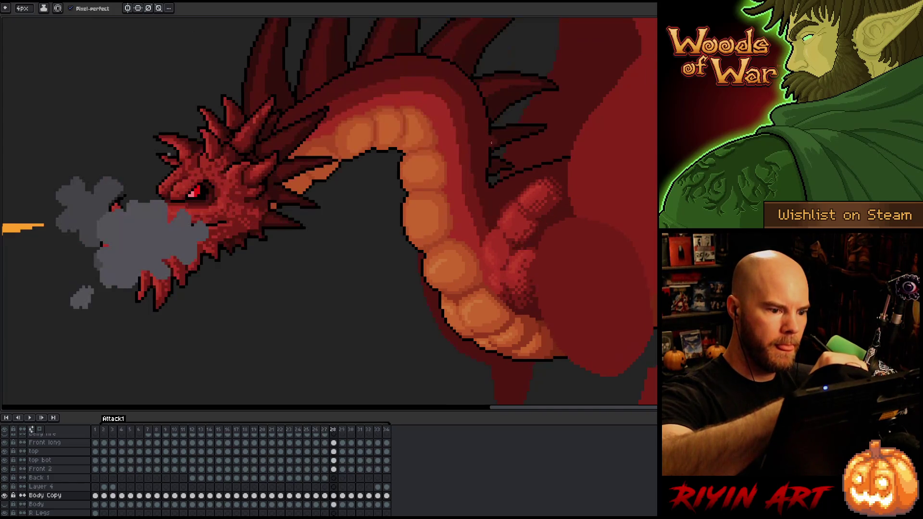
- Compare the lunging poses around frame 28 to check its neck and wing-base outline
key("Left")
key("Right")
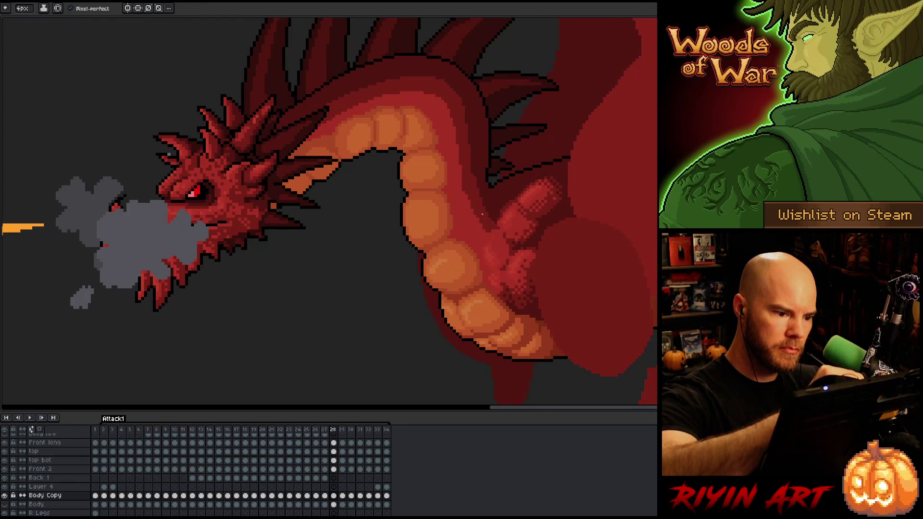
key("Left")
key("Right")
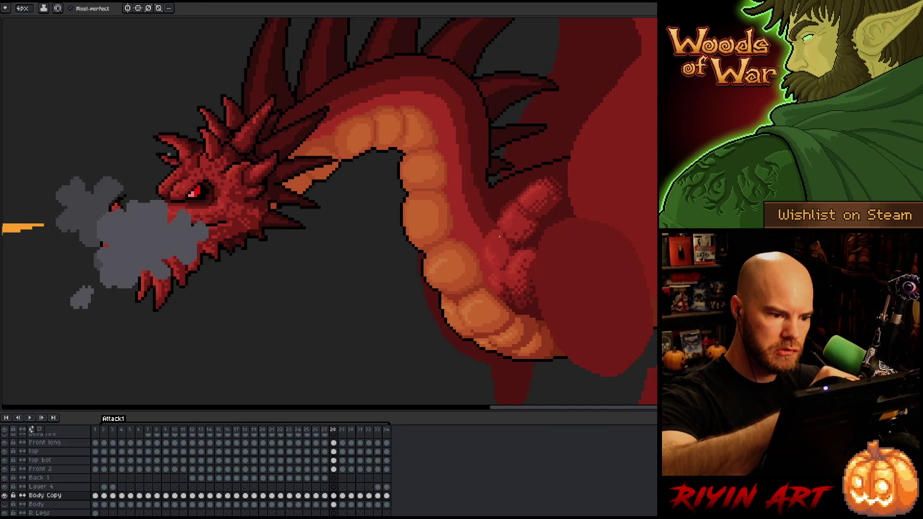
key("comma")
key("period")
key("period")
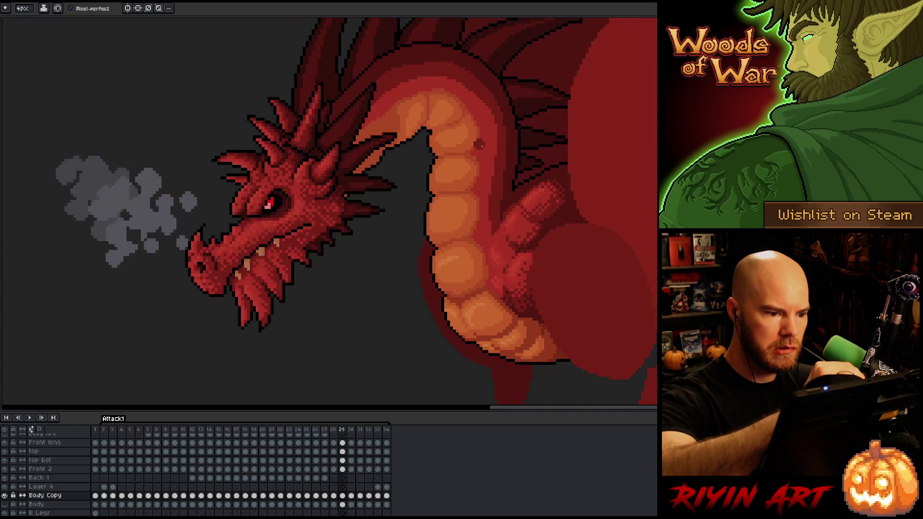
key("comma")
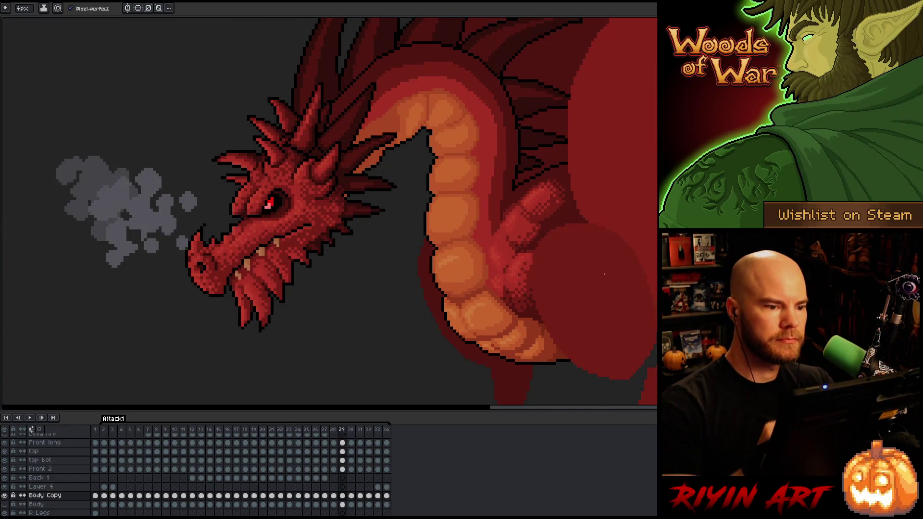
- Sample an outline colour on frame 29, compare it with frame 30, and begin playback
left_click(486, 119, "alt")
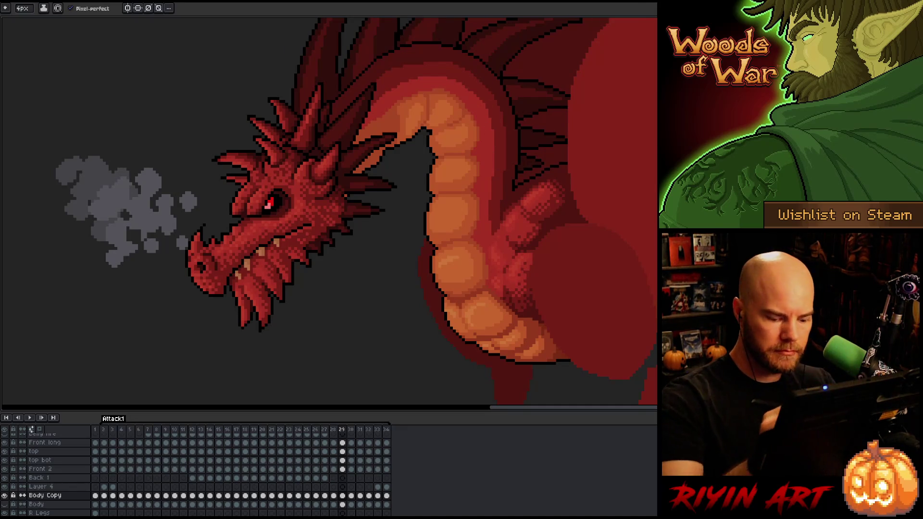
key("Right")
key("Left")
key("Return")
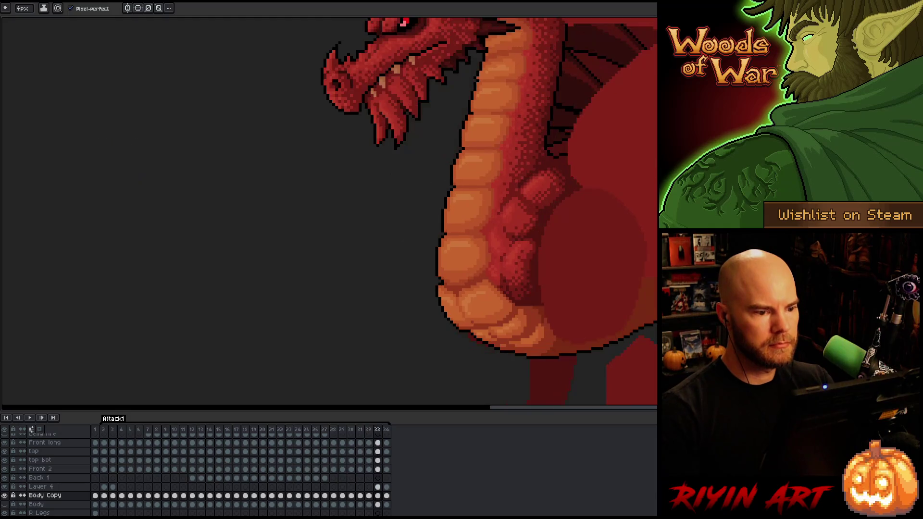
- Play Attack1, pause on a frame for inspection, then resume the loop to frame 23
key("minus")
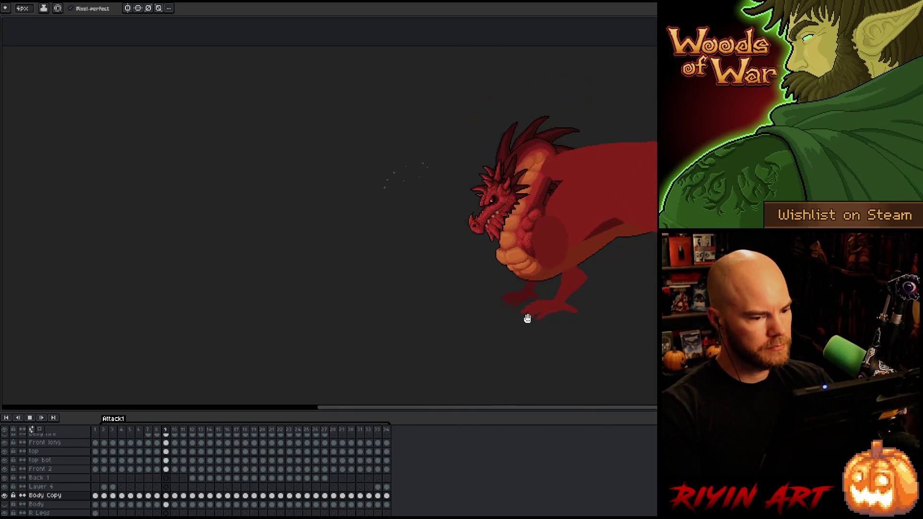
key("Return")
scroll(62, 476, "up", 3)
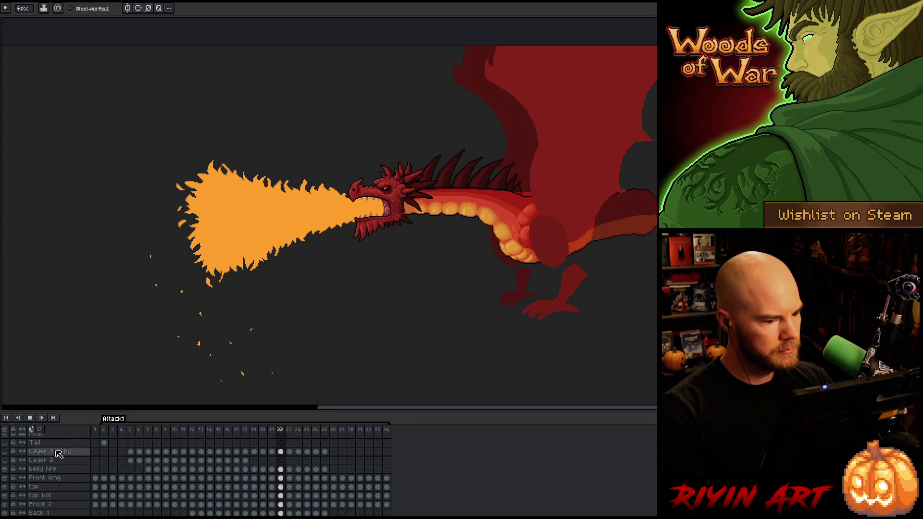
key("Return")
scroll(59, 455, "down", 1)
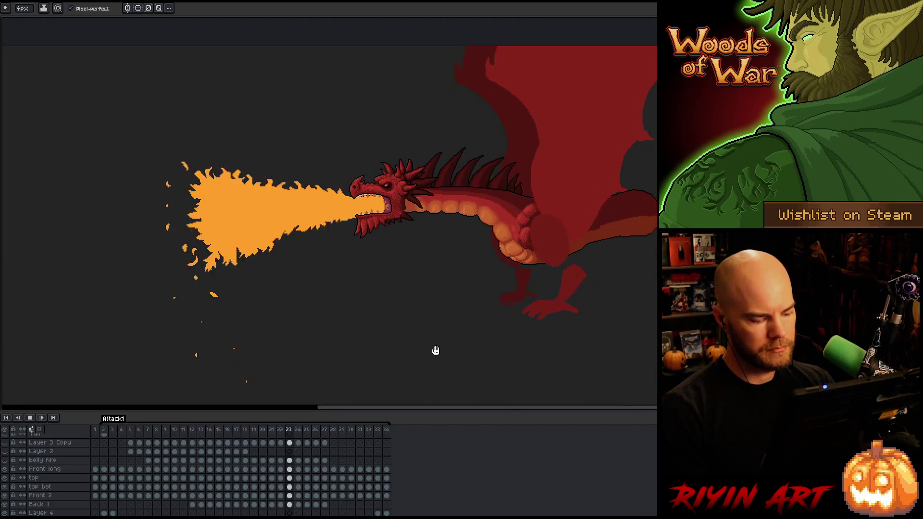
key("ctrl")
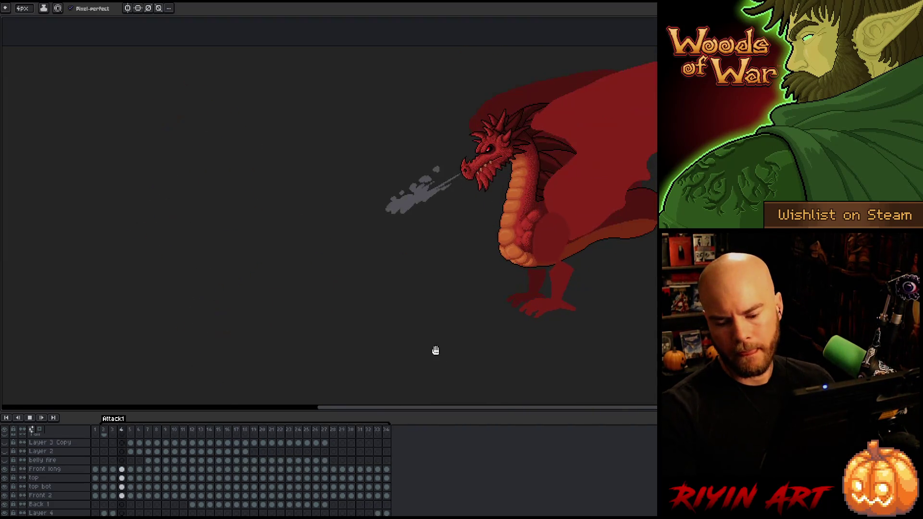
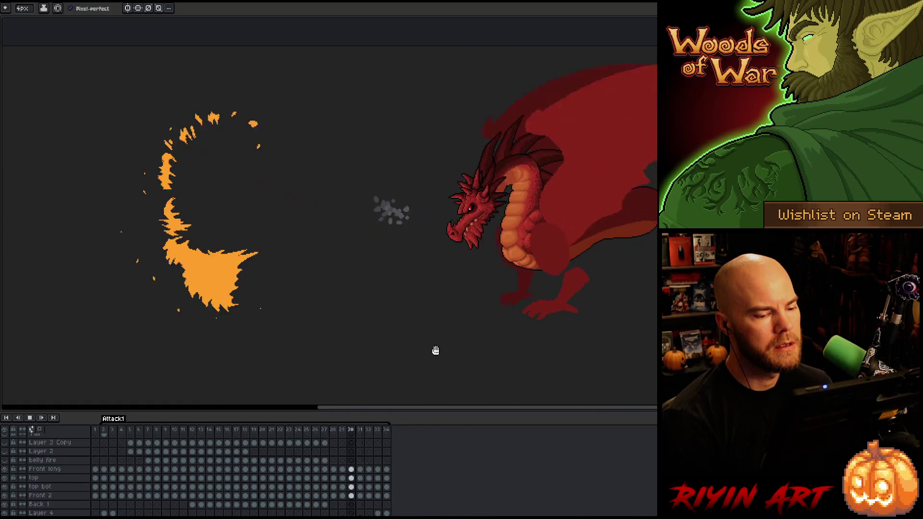
- Stop the attack animation, select frames 3–11 across all layers, then clear the selection
key("Return")
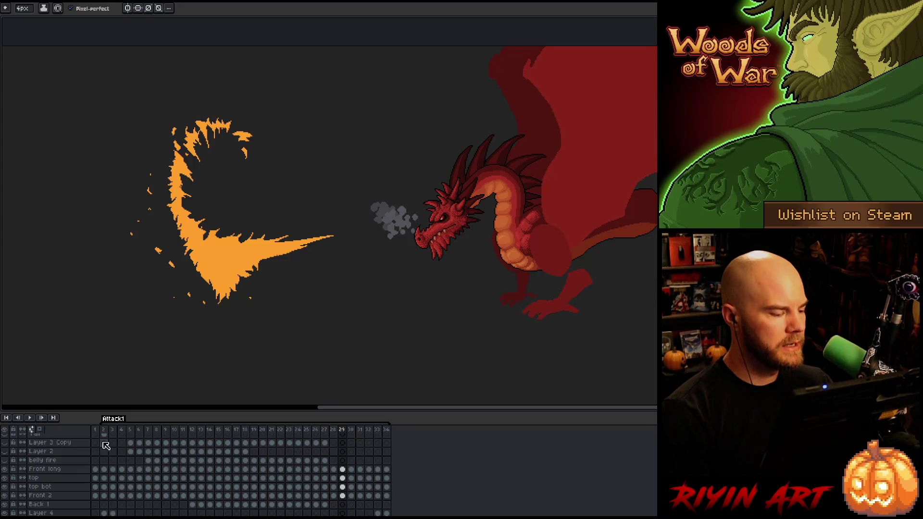
mouse_move(122, 435)
left_mouse_down()
mouse_move(175, 440)
mouse_move(187, 453)
mouse_move(149, 453)
mouse_move(229, 451)
mouse_move(176, 455)
left_mouse_up()
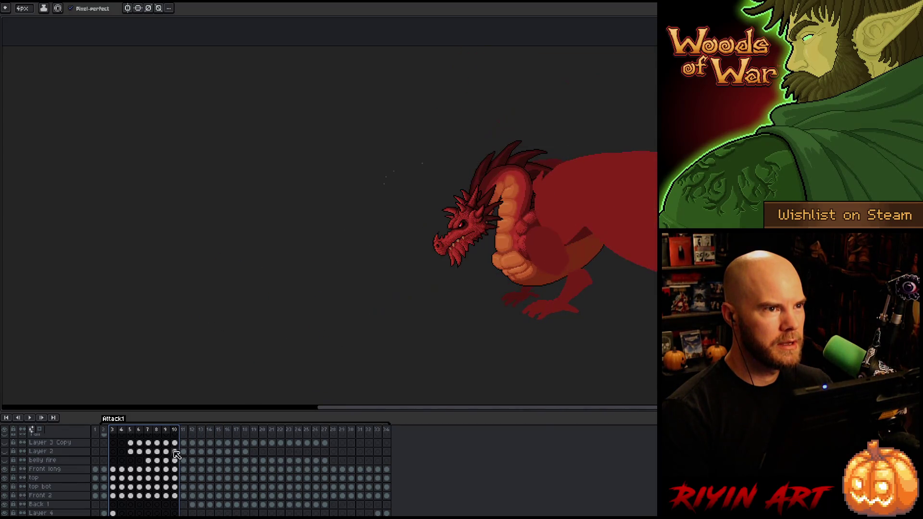
key("Return")
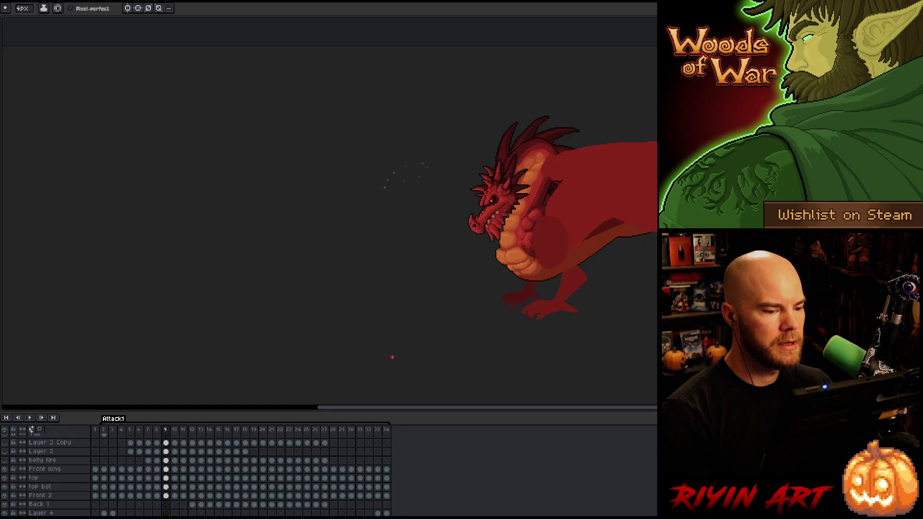
- Flip back and forth between frames 8 and 9 to compare the dragon's belly pose
key("Left")
key("Right")
key("Left")
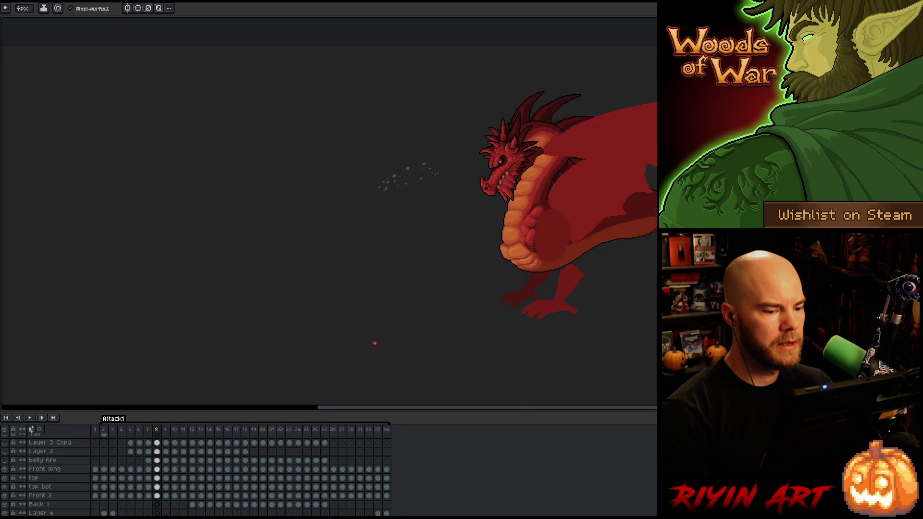
key("Left")
key("Right")
key("Right")
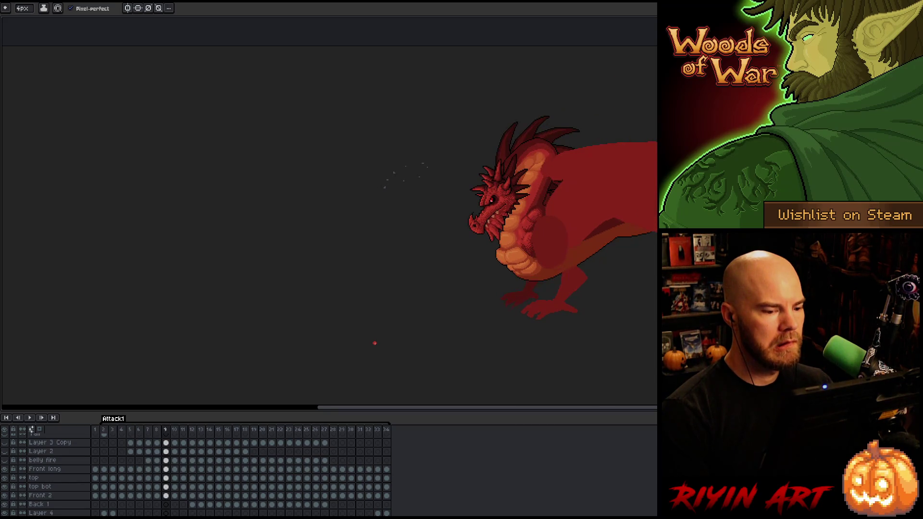
key("Left")
key("Right")
key("Left")
key("Right")
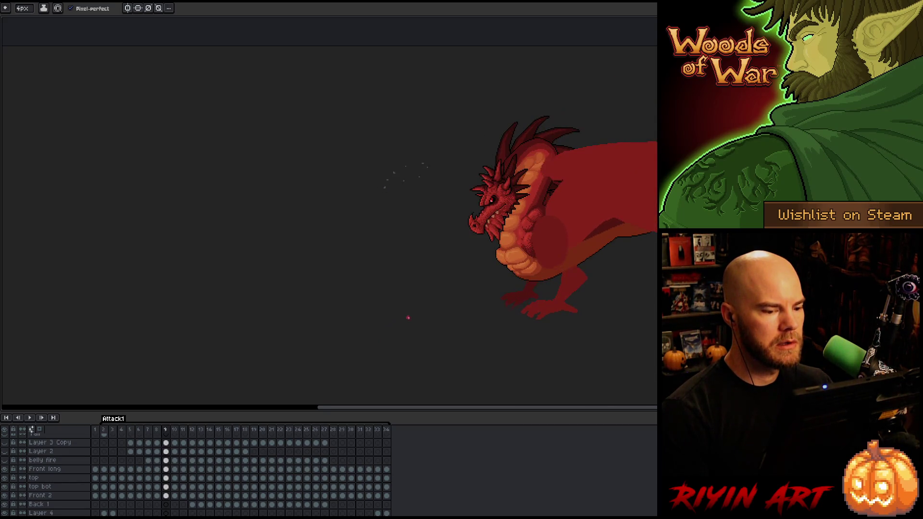
key("Left")
scroll(472, 313, "up", 3)
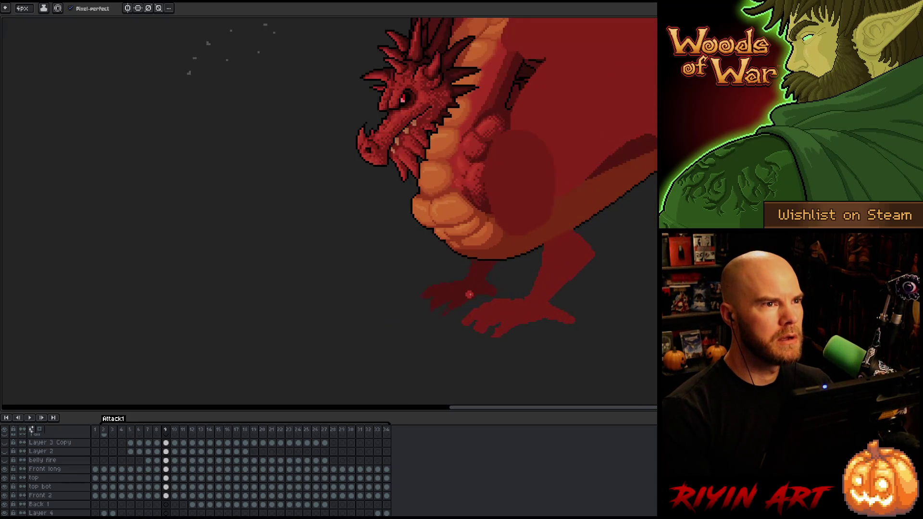
key("Right")
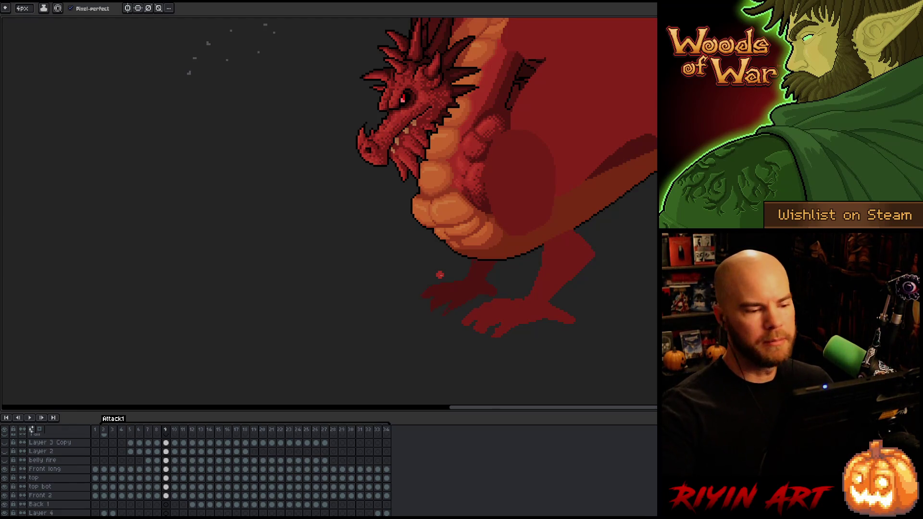
scroll(440, 274, "down", 2)
key("Left")
key("Left")
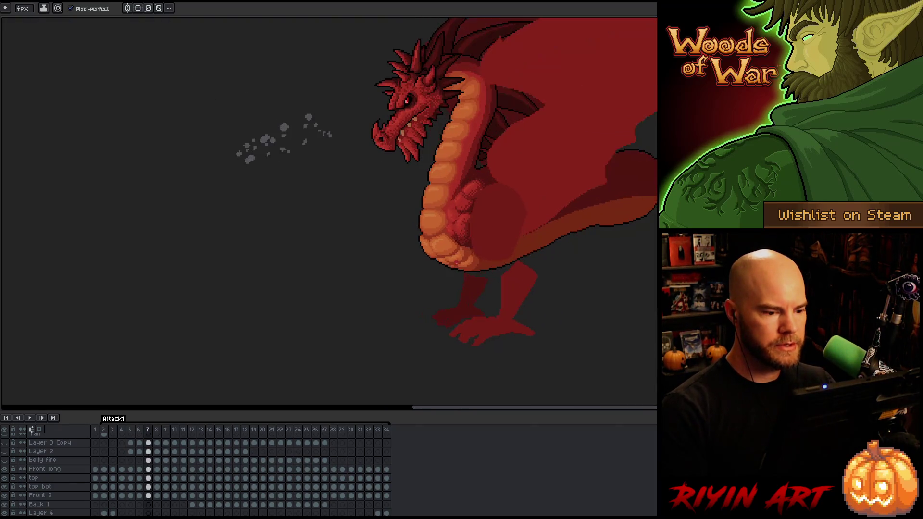
key("Right")
key("Right")
key("Left")
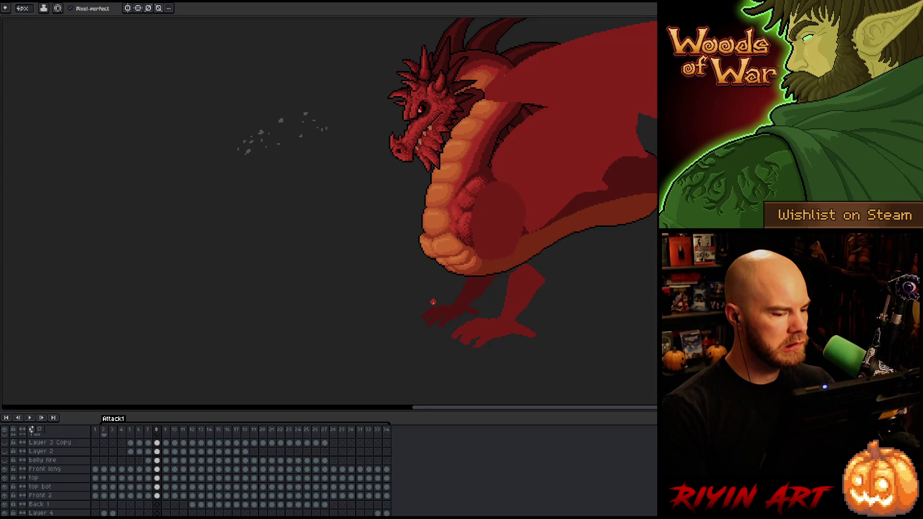
scroll(172, 487, "down", 3)
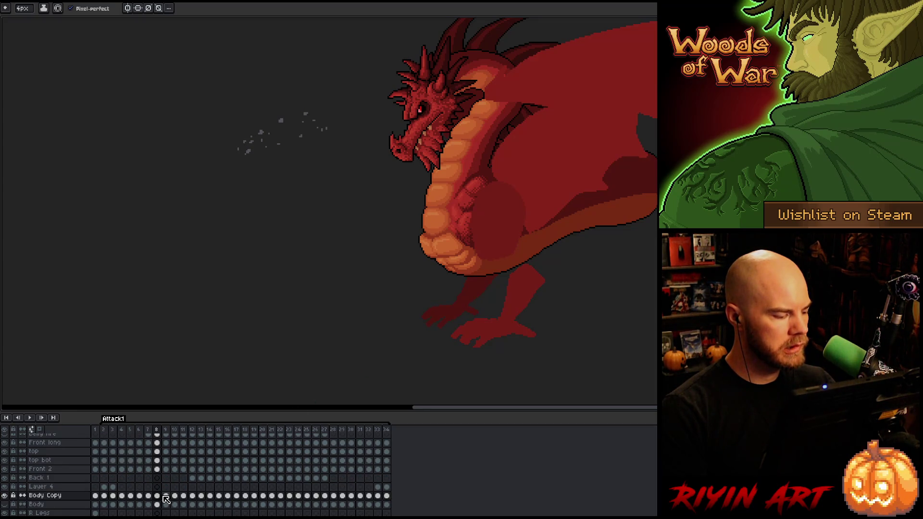
- Add a new Layer 5 above Body Copy and select its frame-8 cel
key("shift+n")
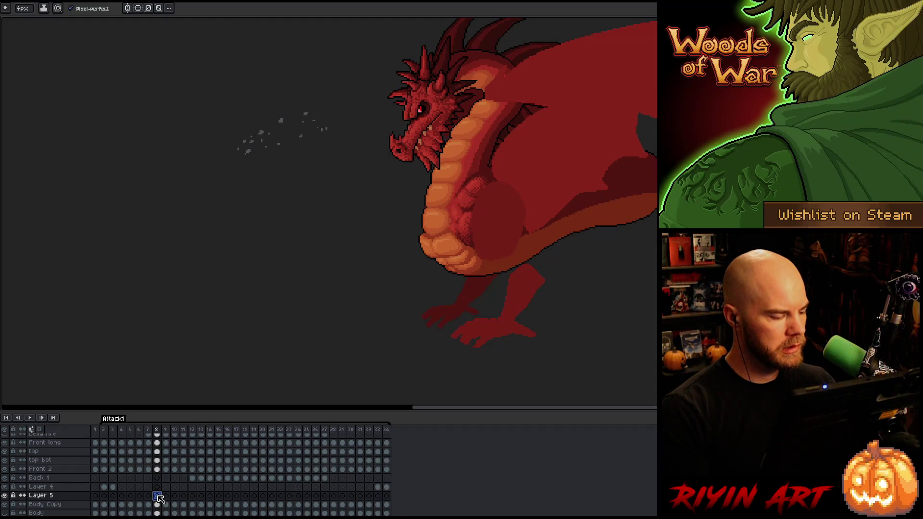
key("Left")
left_click(158, 496)
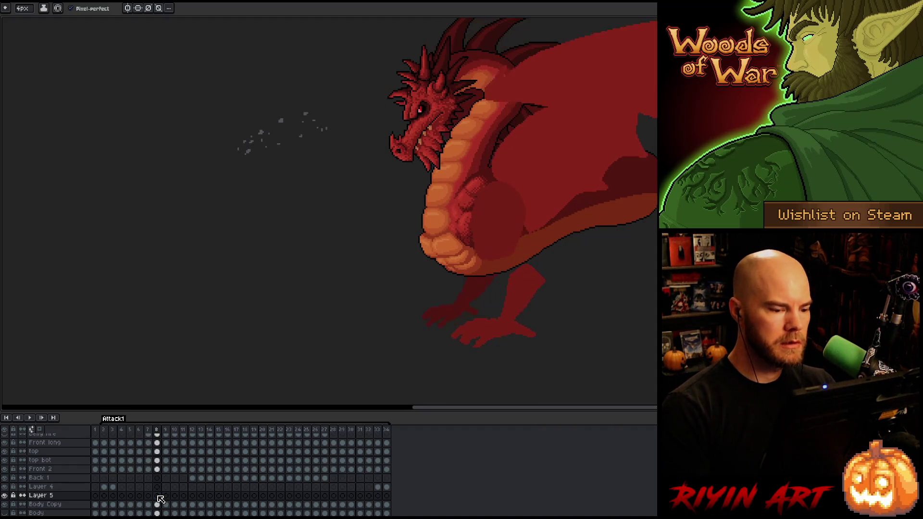
- Switch to the pencil and bring up its brush size options
key("i")
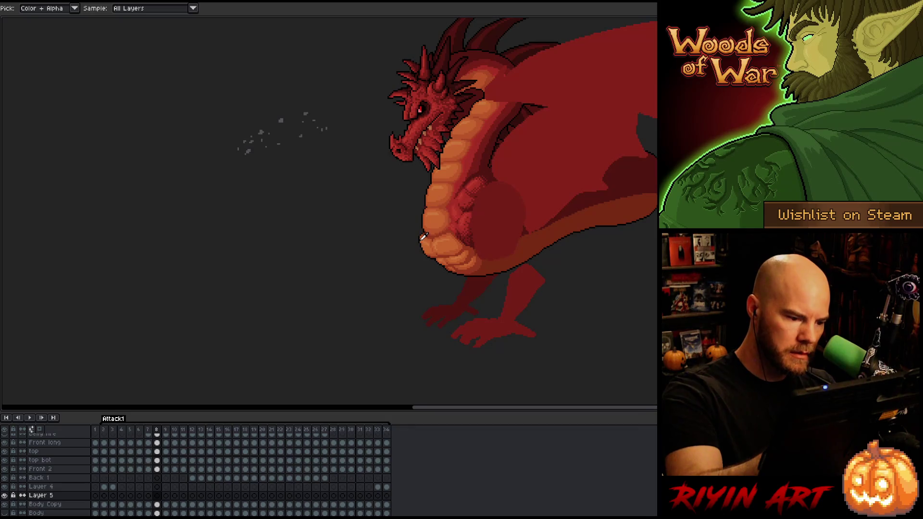
key("b")
left_click(22, 8)
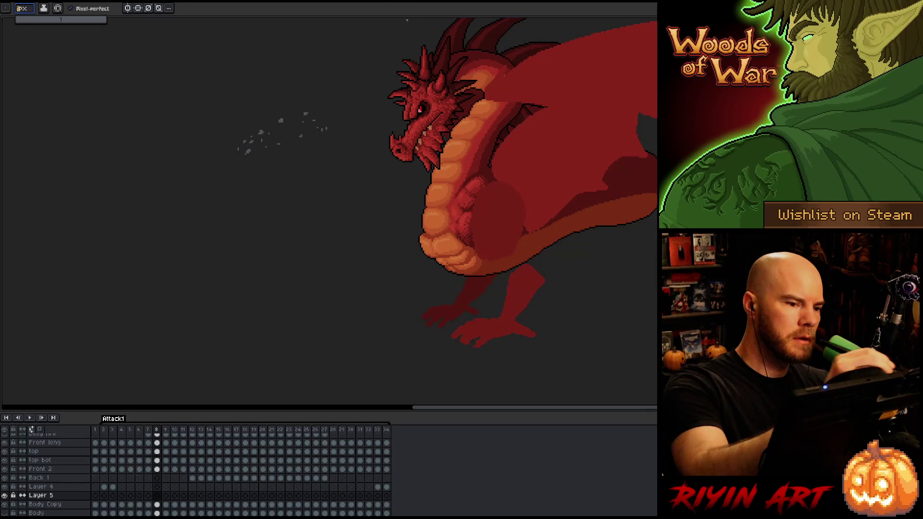
scroll(454, 231, "up", 1)
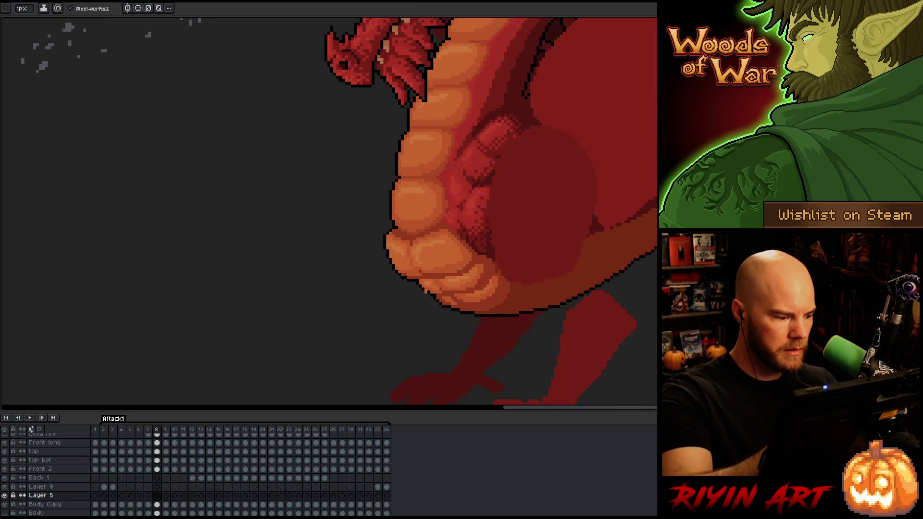
- On frame 9, pencil a lower, rounder black belly outline, erasing stray lines, then solo Layer 5
left_click_drag(451, 196, 462, 181)
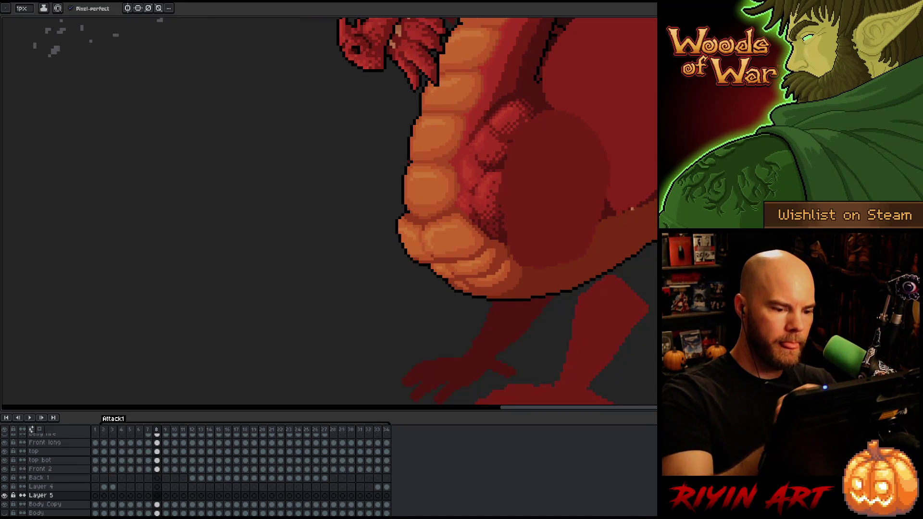
key("period")
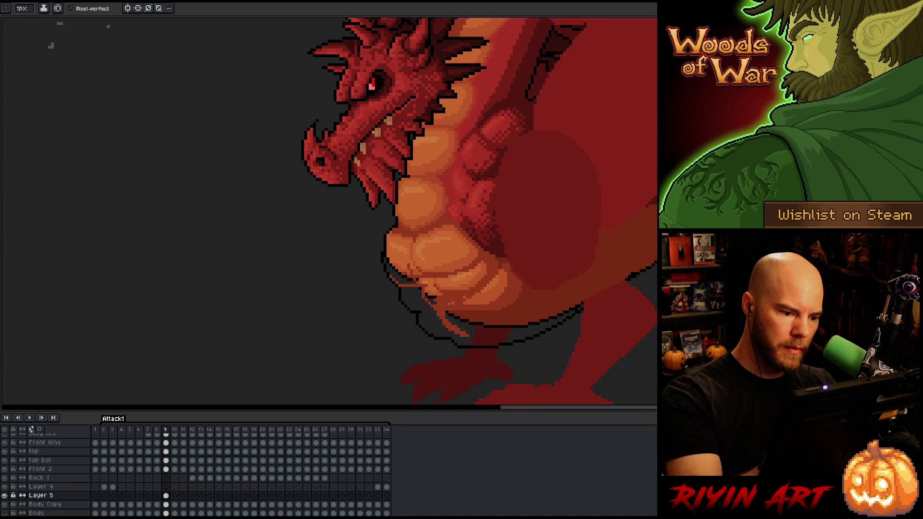
key("e")
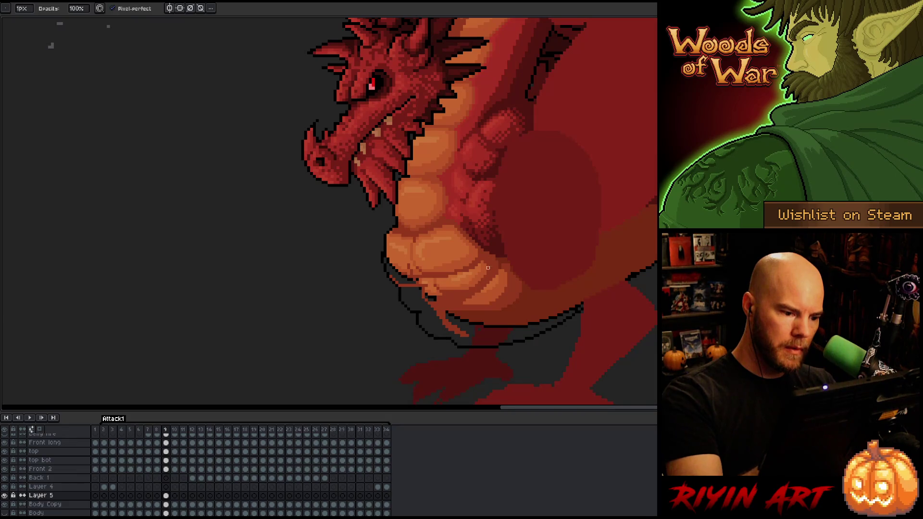
key("b")
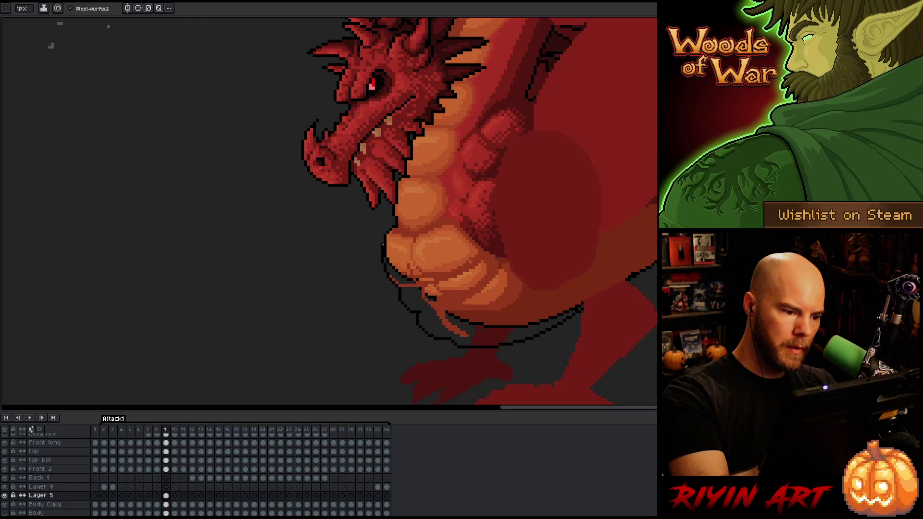
key("e")
key("b")
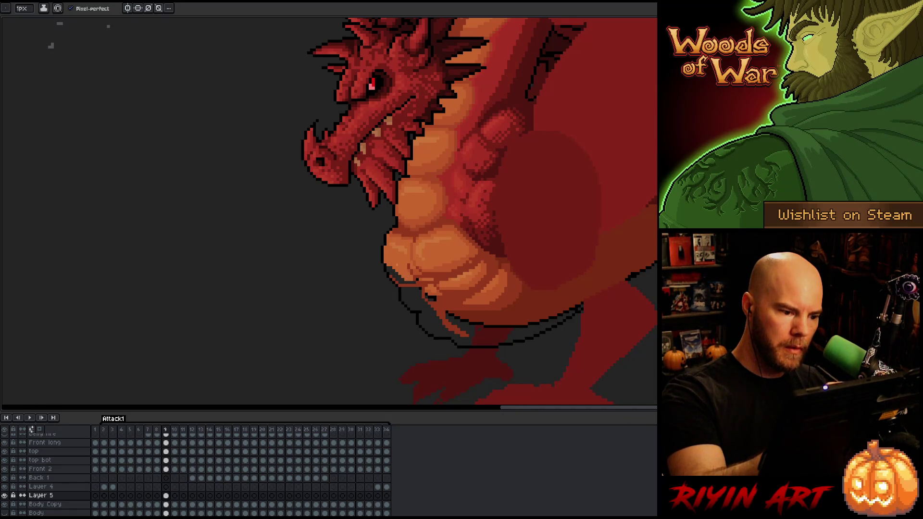
left_click(5, 496, "alt")
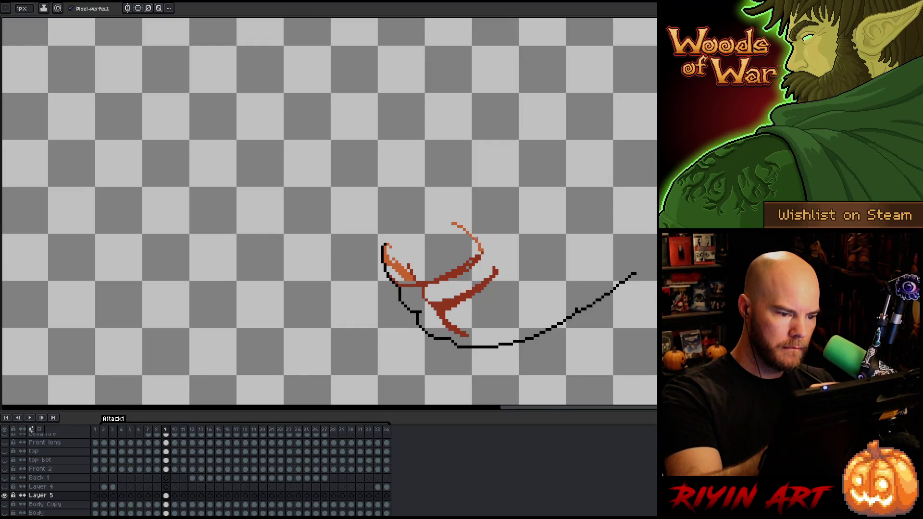
- Draw an orange edge on the top belly plate and bucket-fill that plate and the lower-left pocket orange
left_click_drag(455, 222, 419, 238)
key("g")
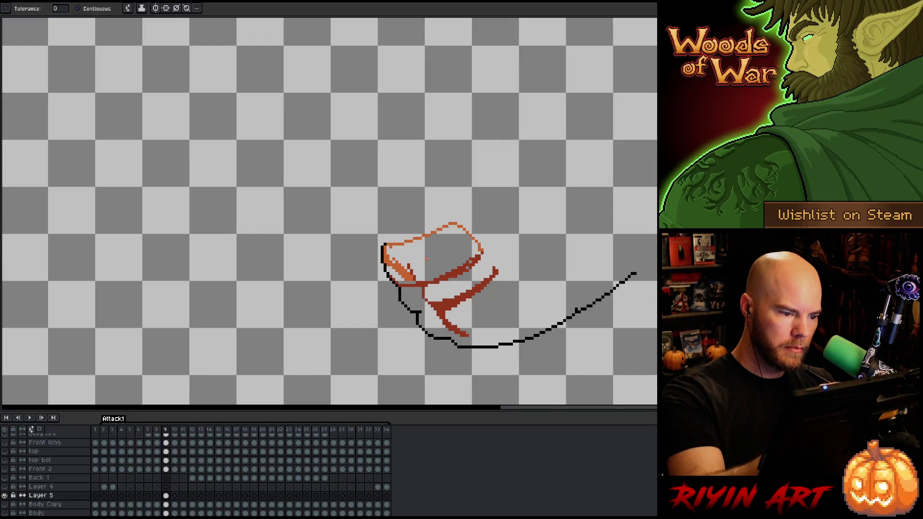
left_click(432, 250)
left_click(402, 274)
key("b")
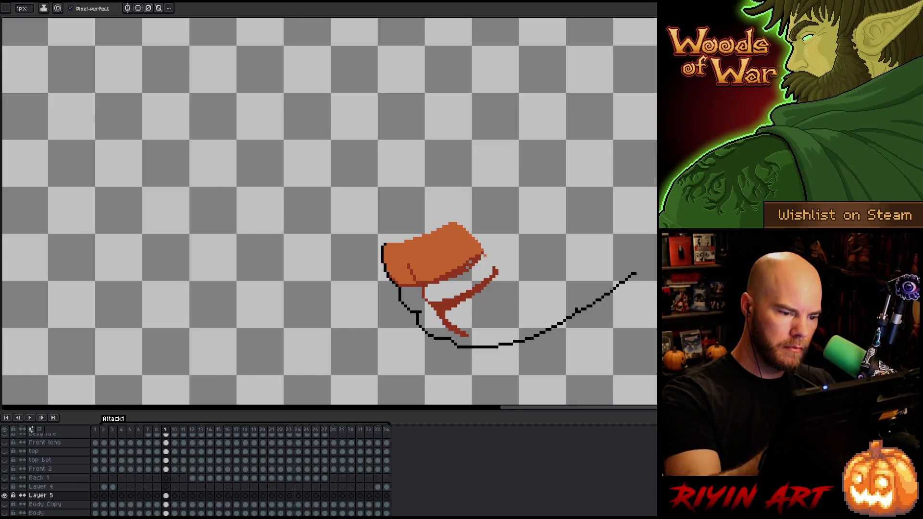
- Fill the lower belly and its left edge with orange, then show all layers again
left_click(422, 309, "alt")
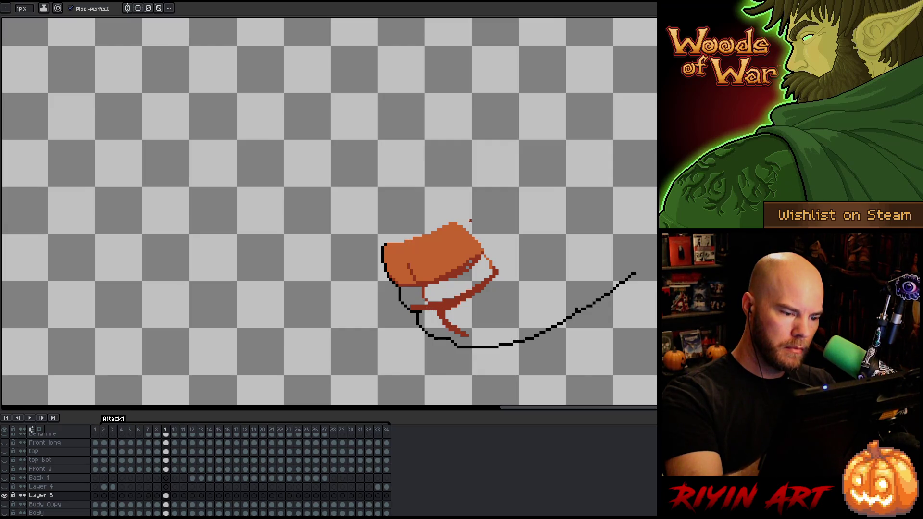
key("g")
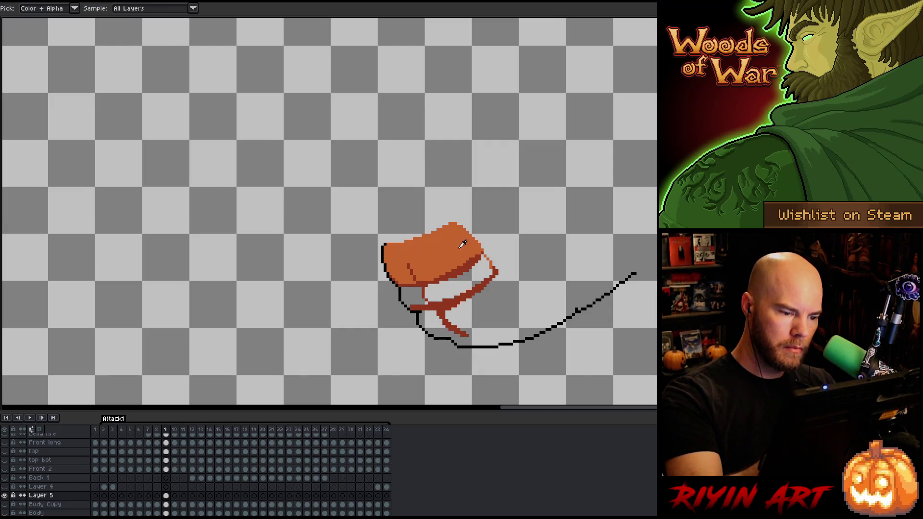
left_click(456, 281)
left_click(414, 300)
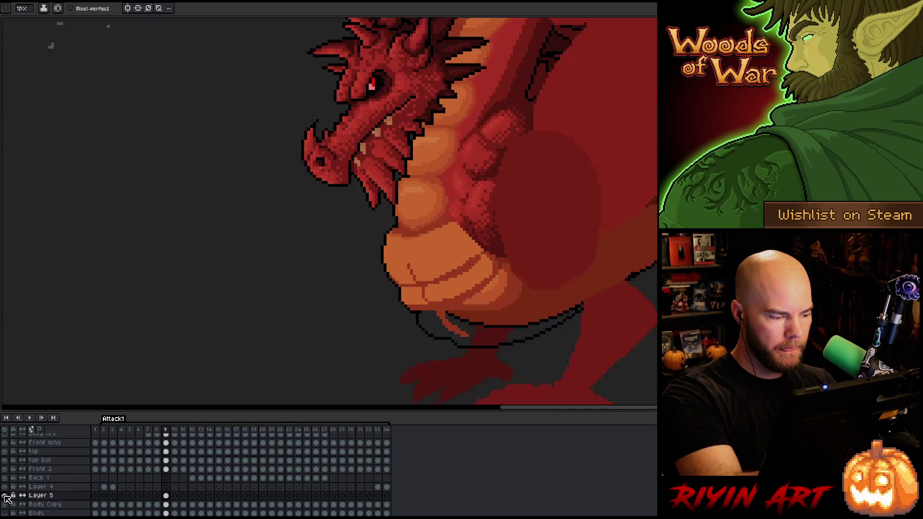
left_click(5, 495, "alt")
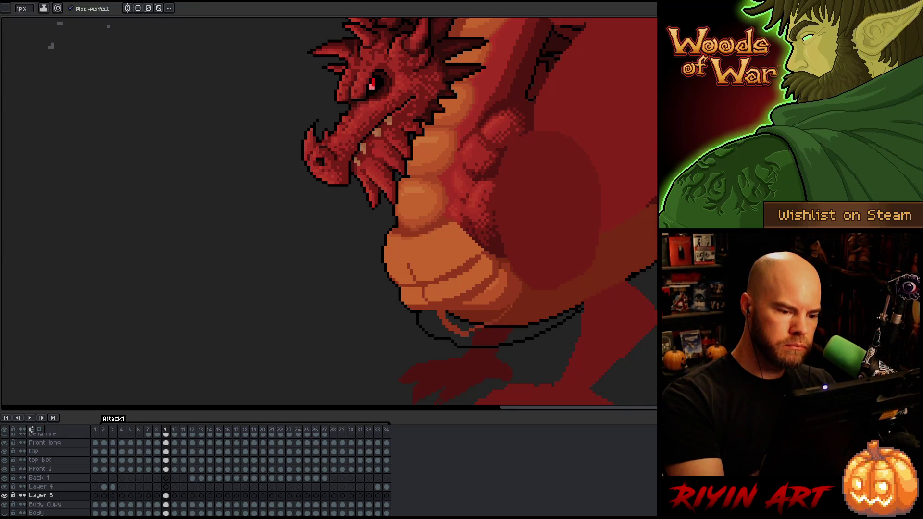
- Extend the orange stroke along the belly's lower edge, solo Layer 5, and undo an accidental fill
left_click_drag(516, 308, 471, 333)
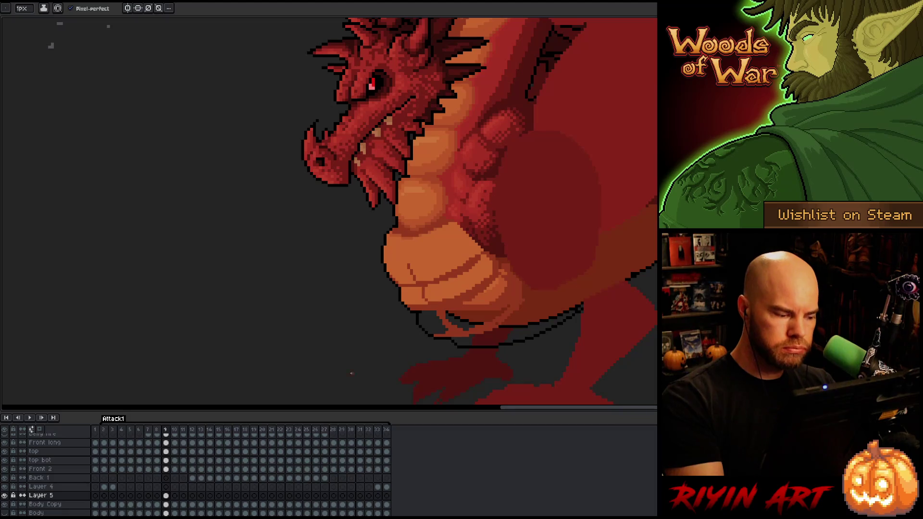
left_click(5, 495, "alt")
key("g")
left_click(632, 267)
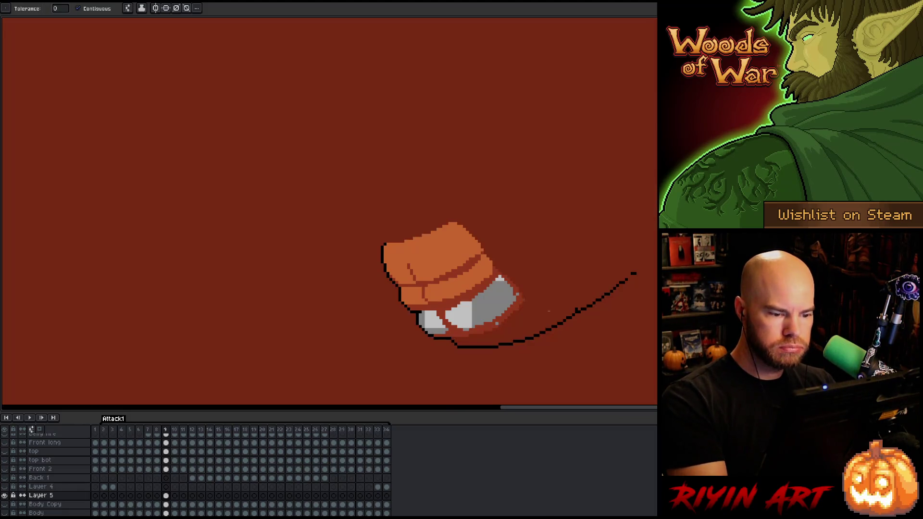
key("ctrl+z")
key("b")
key("g")
- Fill the strap under the belly dark red and the underside gaps orange, then unhide the dragon layers
left_click(553, 307)
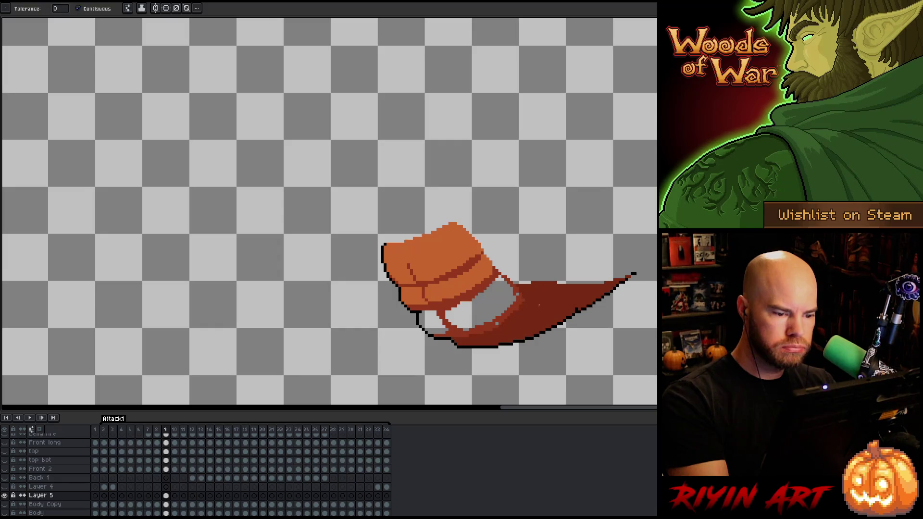
left_click(447, 269, "alt")
left_click(497, 324)
left_click(433, 322)
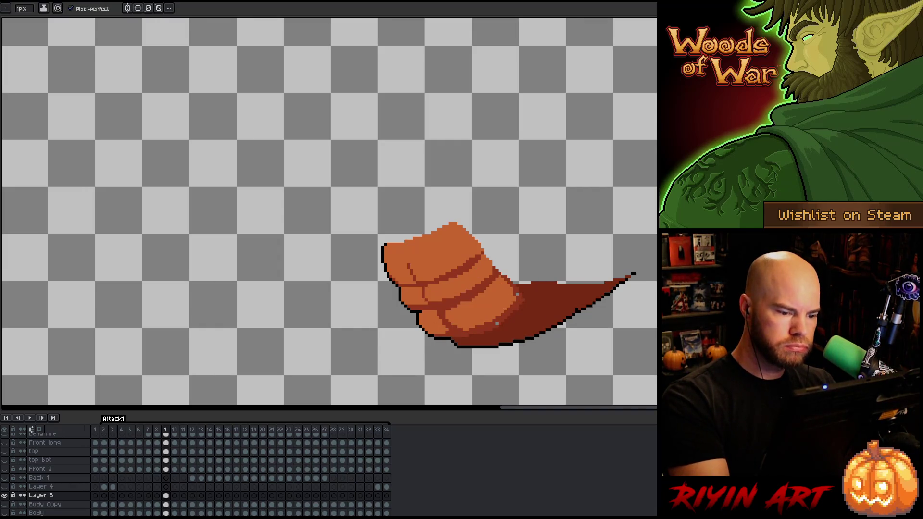
key("b")
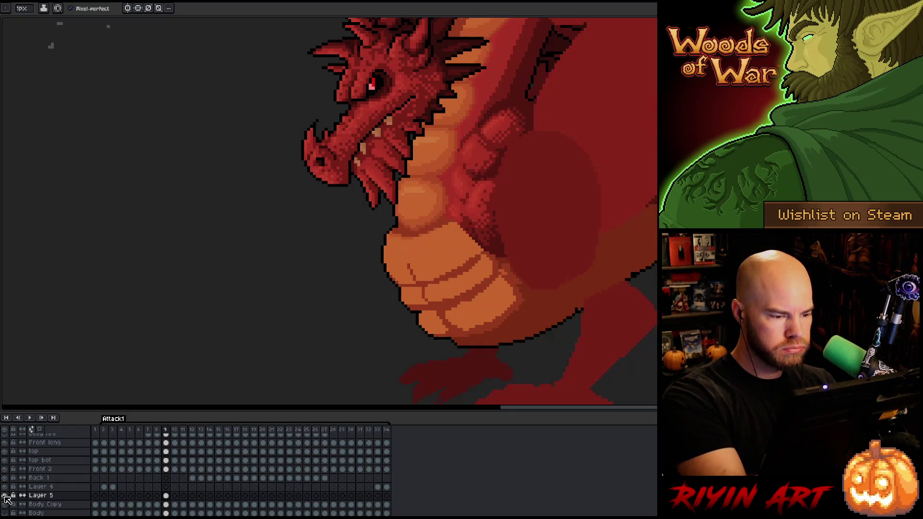
left_click(4, 496, "alt")
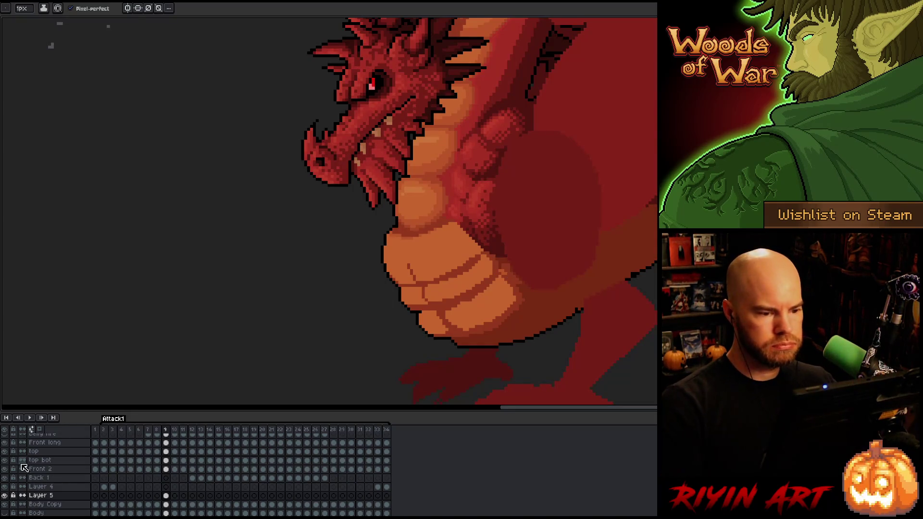
- Zoom out to the whole dragon, compare frames 8–10, and move Layer 5's belly cel to frame 10
scroll(111, 250, "down", 3)
mouse_move(277, 262)
left_mouse_down()
mouse_move(435, 310)
mouse_move(512, 306)
left_mouse_up()
key("b")
key("Left")
key("Right")
key("Right")
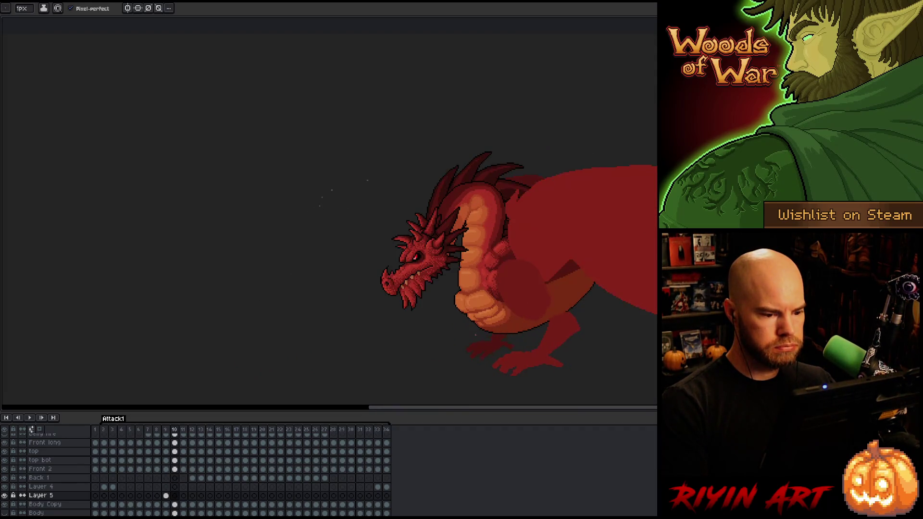
key("Left")
key("Left")
key("Left")
key("Right")
key("Right")
key("Left")
key("Left")
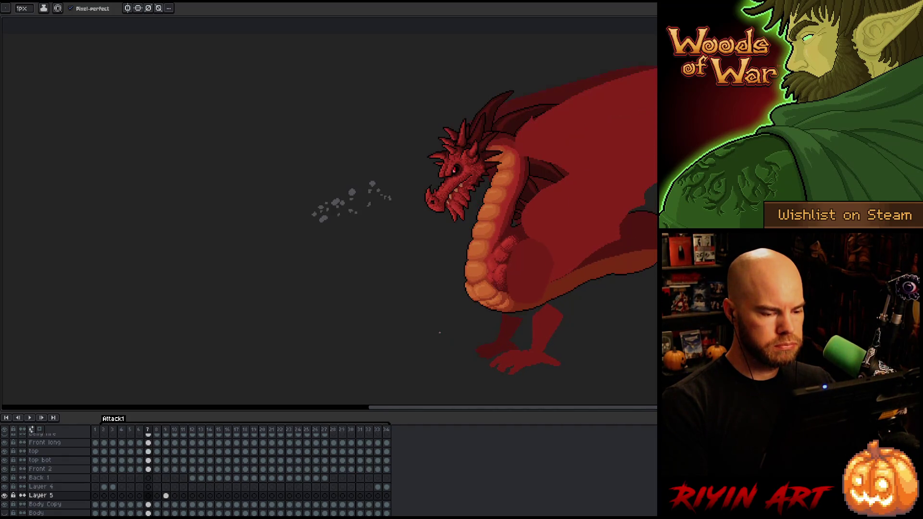
key("Right")
key("Right")
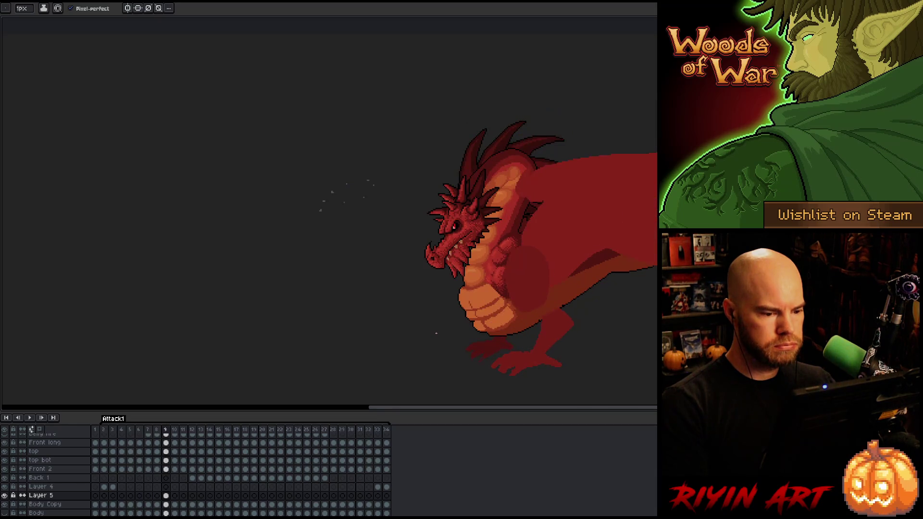
left_click_drag(169, 497, 175, 497)
key("Left")
key("Left")
key("Right")
key("Right")
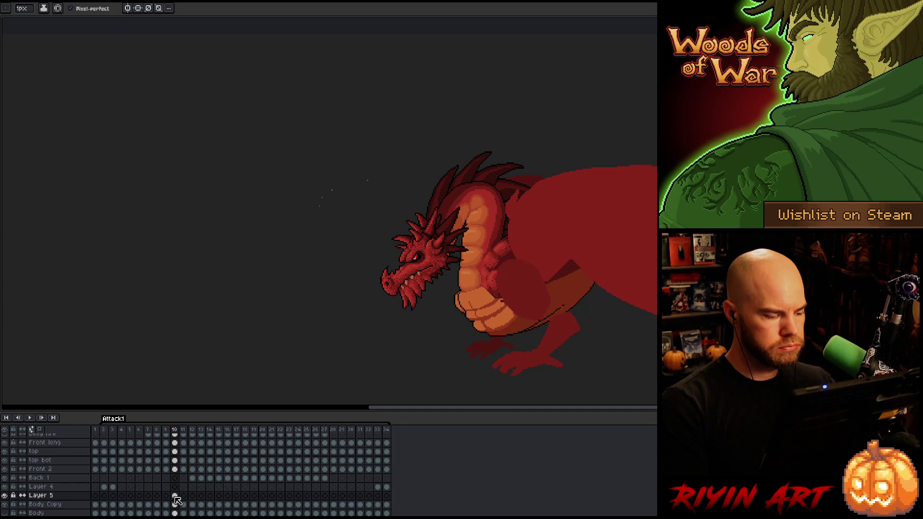
- Shift Layer 5's orange claw slightly down onto the dragon with the Move tool, then copy and paste it
key("v")
mouse_move(483, 320)
left_mouse_down()
mouse_move(474, 324)
mouse_move(482, 324)
left_mouse_up()
key("Left")
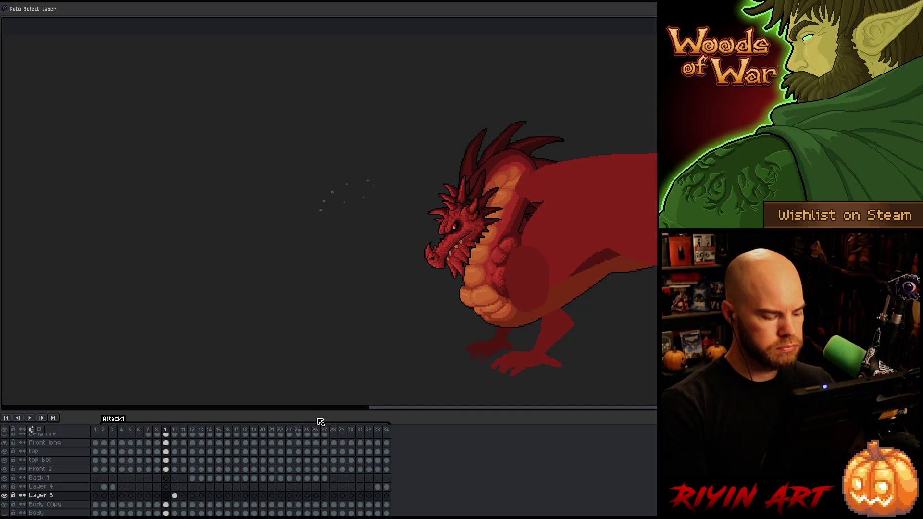
key("Right")
key("ctrl+c")
key("Left")
key("ctrl+v")
- Flip between frames 7–10 to check the claw's fit, then play the animation and stop on frame 9
key("Left")
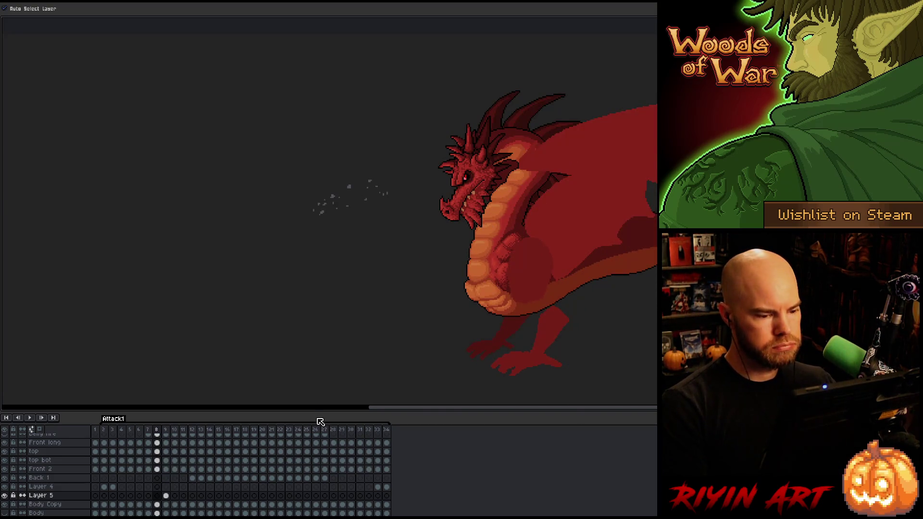
key("Right")
key("Left")
key("Left")
key("Right")
key("Right")
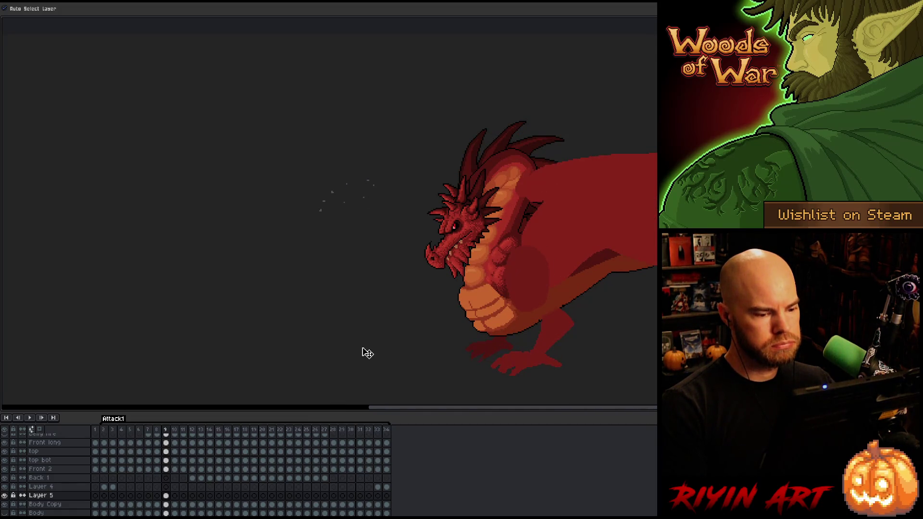
key("Right")
key("Left")
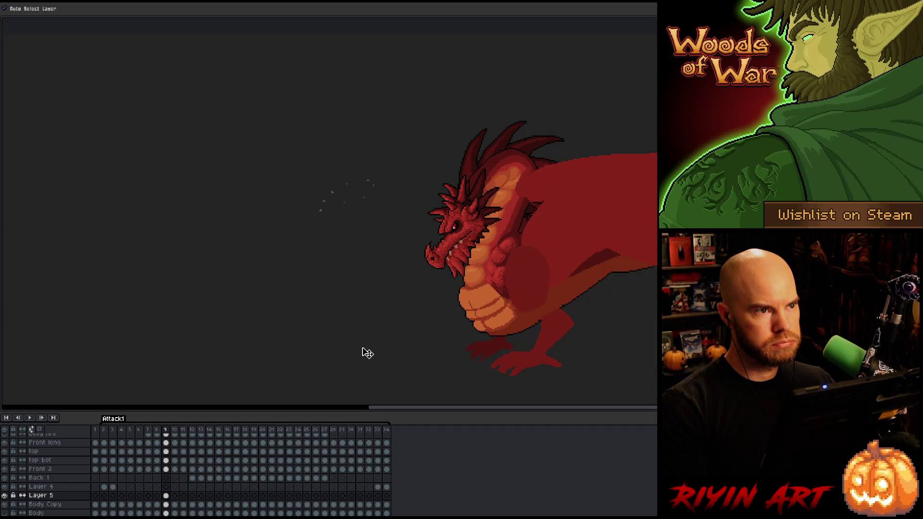
key("Right")
key("Left")
scroll(368, 354, "down", 1)
key("Right")
key("Left")
key("Left")
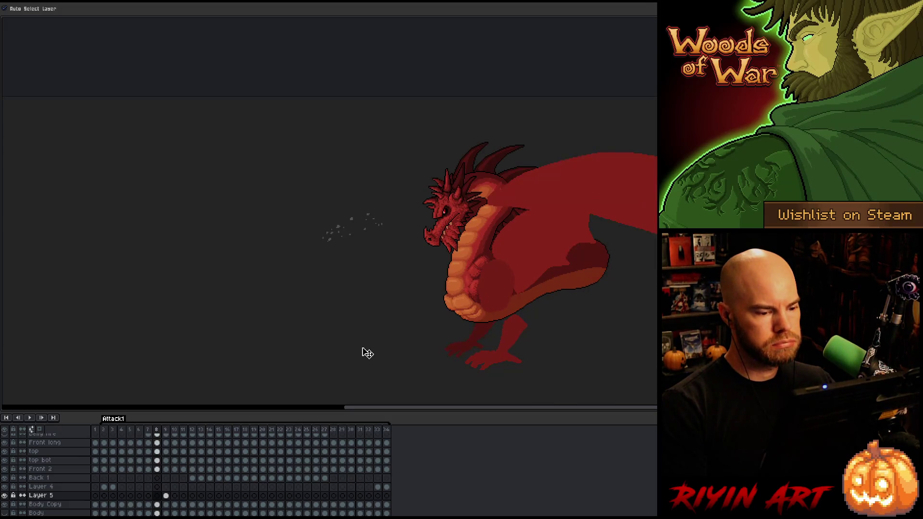
key("Right")
key("Left")
key("Right")
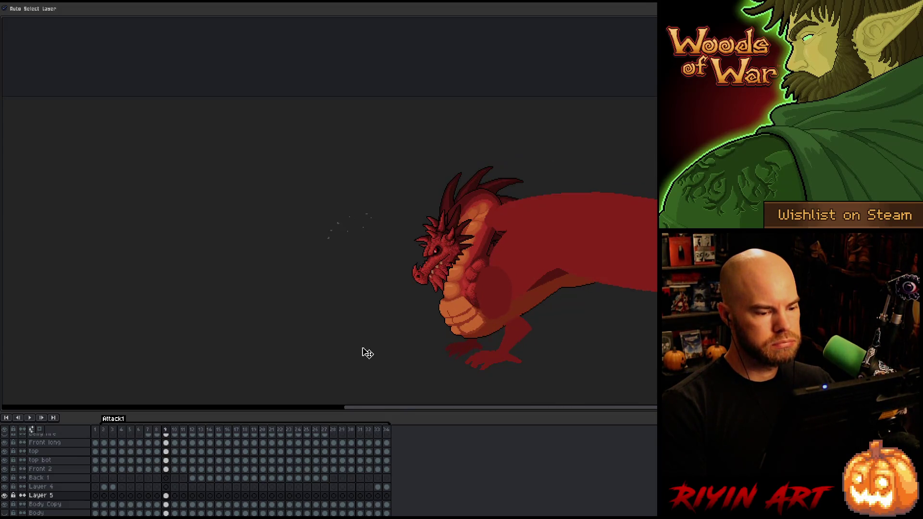
key("Left")
key("Right")
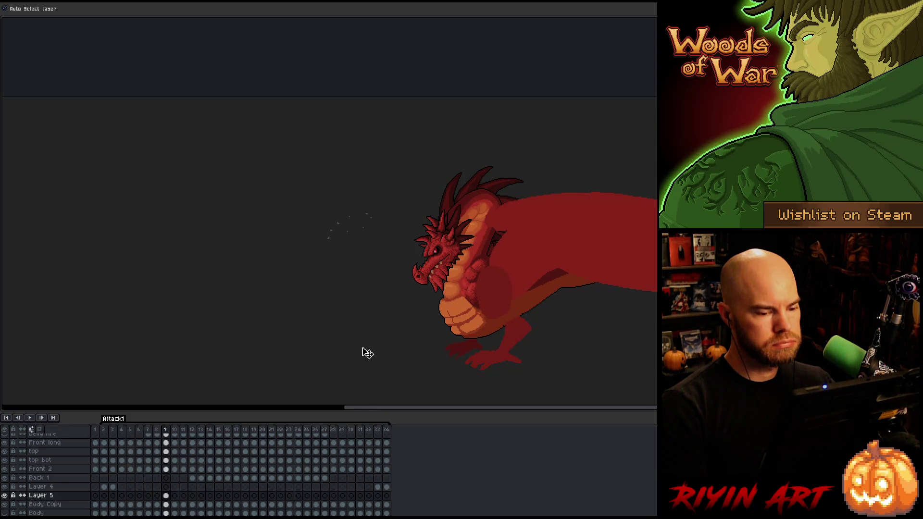
key("Left")
key("Right")
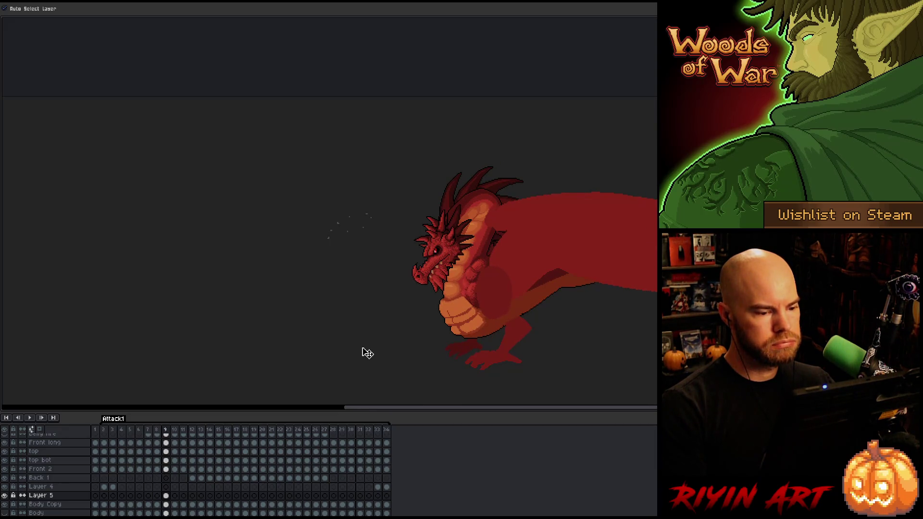
key("Left")
key("Left")
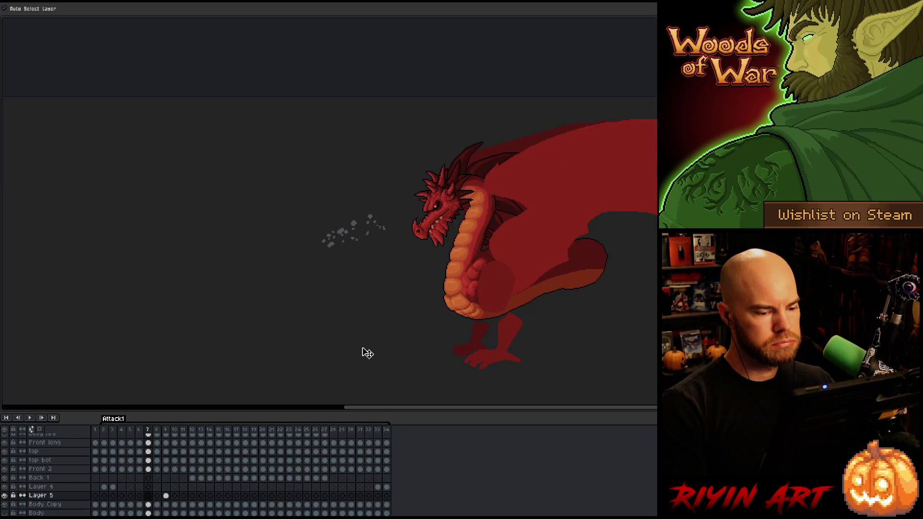
key("Right")
key("Right")
key("Right")
key("Right")
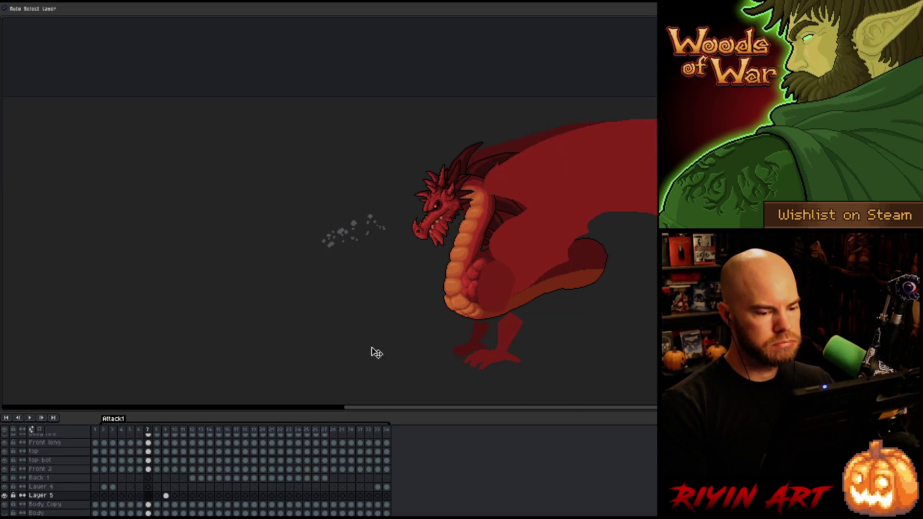
key("Left")
key("Left")
key("Right")
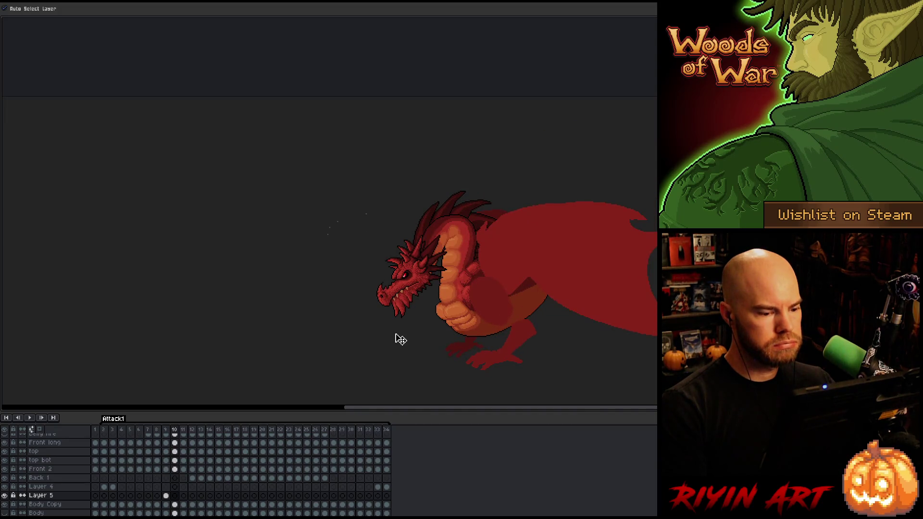
key("Return")
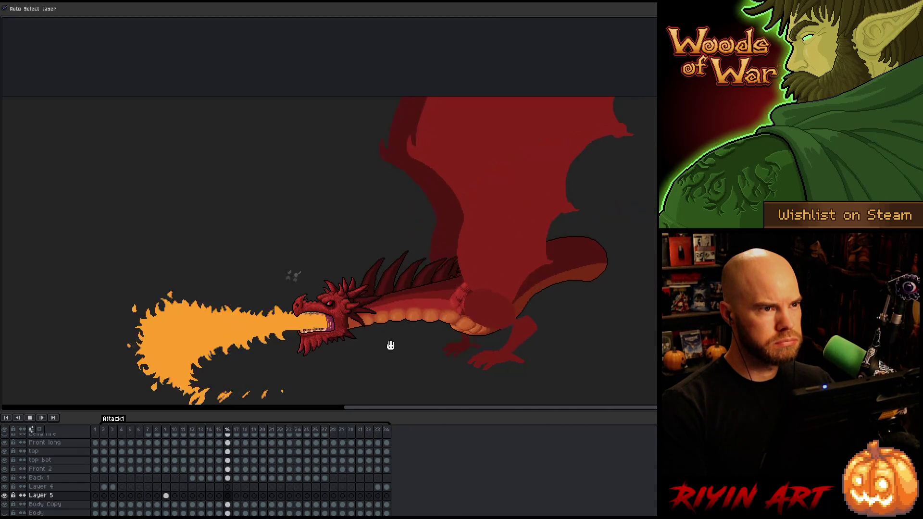
left_click(167, 497)
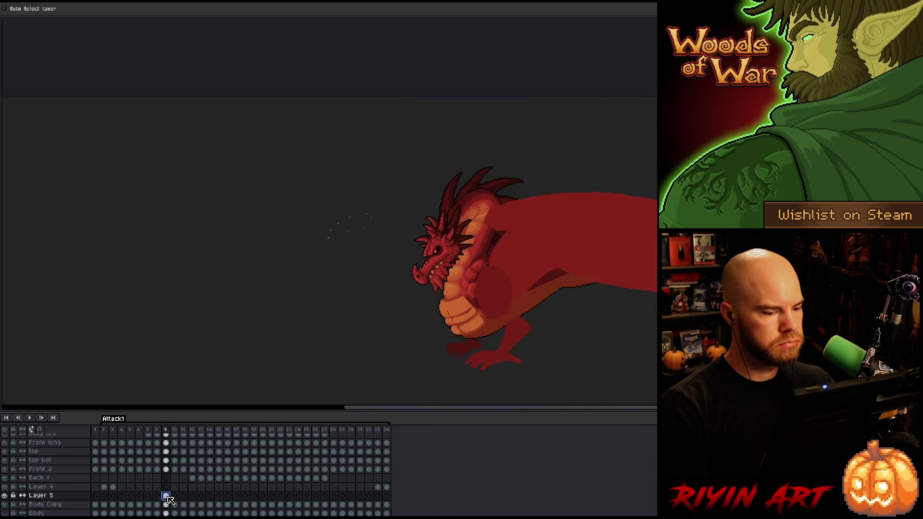
- Select Layer 5's frame-10 cel and drag the claw down and right onto the body, fine-tuning its position
key("Right")
key("Left")
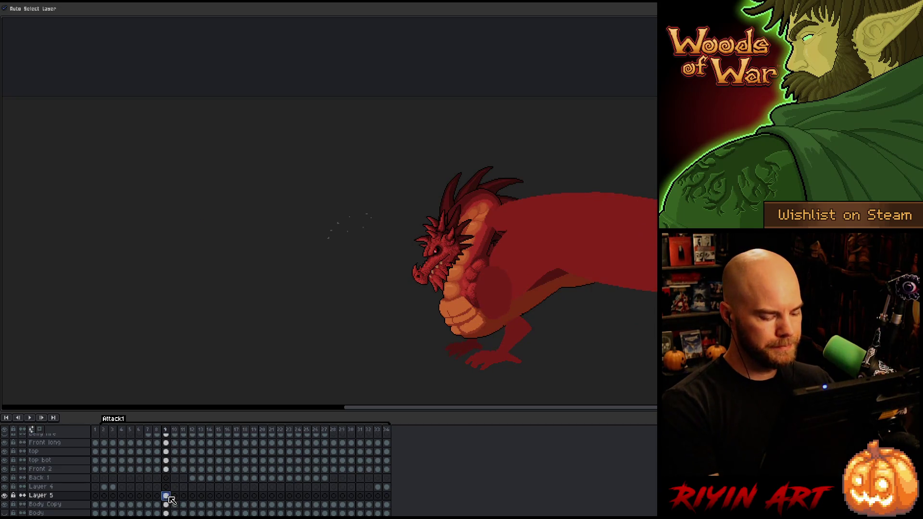
left_click(174, 497)
mouse_move(435, 331)
left_mouse_down()
mouse_move(454, 324)
mouse_move(447, 329)
mouse_move(453, 324)
mouse_move(459, 333)
left_mouse_up()
key("Left")
key("Right")
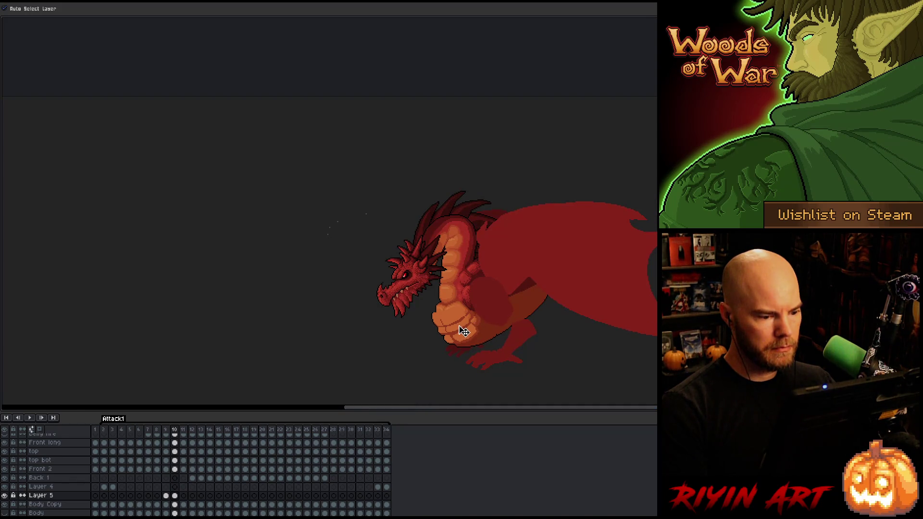
left_click_drag(463, 330, 460, 333)
- Marquee-select the frame-10 claw and rotate it about 10° clockwise, committing the change
key("m")
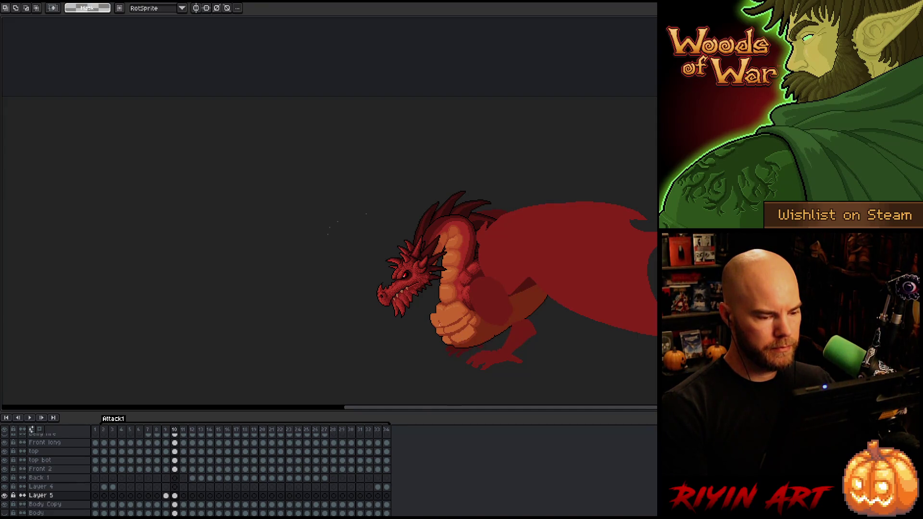
left_click_drag(419, 306, 479, 344)
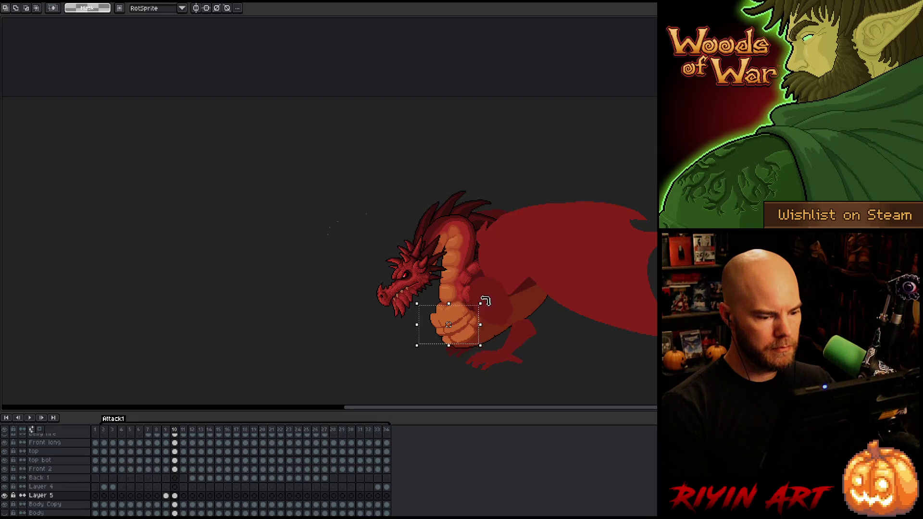
mouse_move(486, 300)
left_mouse_down()
mouse_move(495, 311)
mouse_move(465, 335)
left_mouse_up()
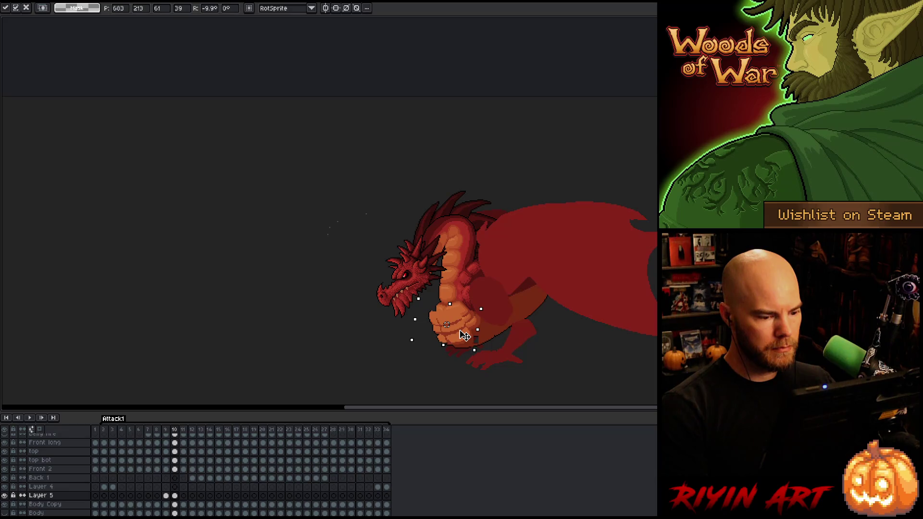
left_click(508, 329)
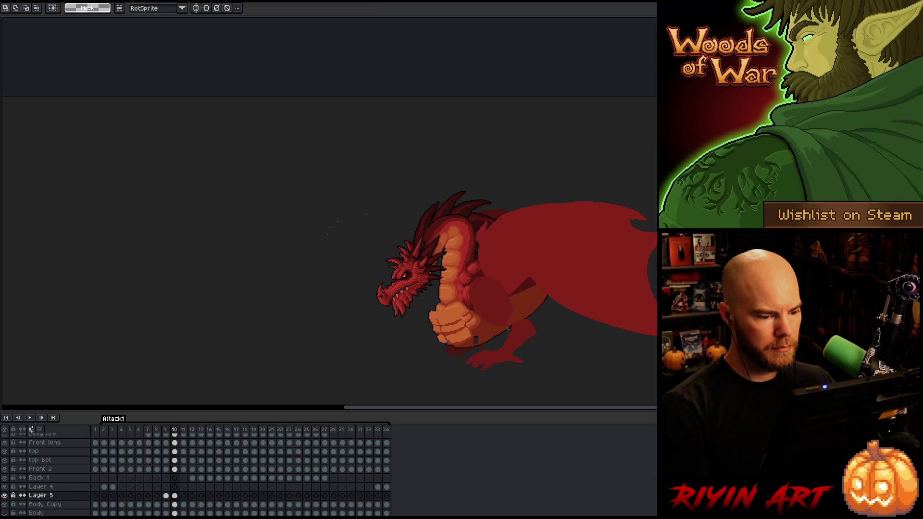
key("b")
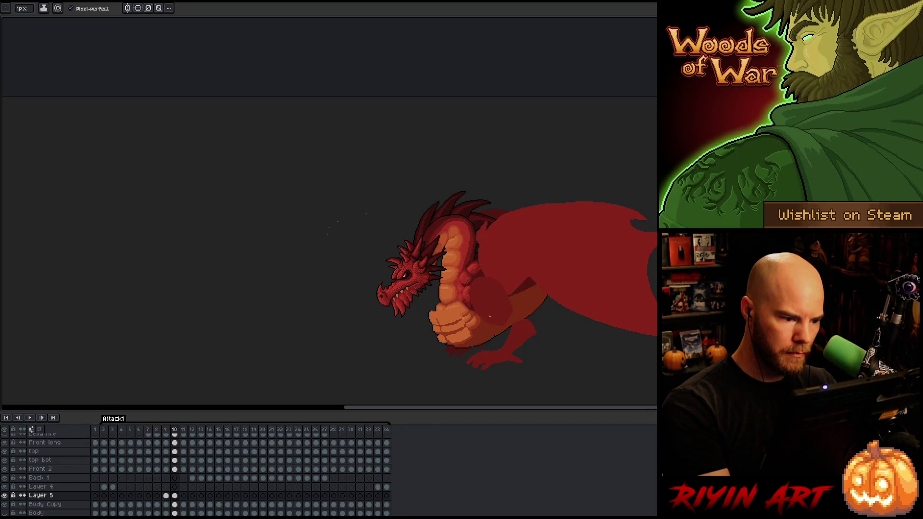
- Flip through frames 9–11, play the fire-breath animation, stop it, and return to frame 9
key("e")
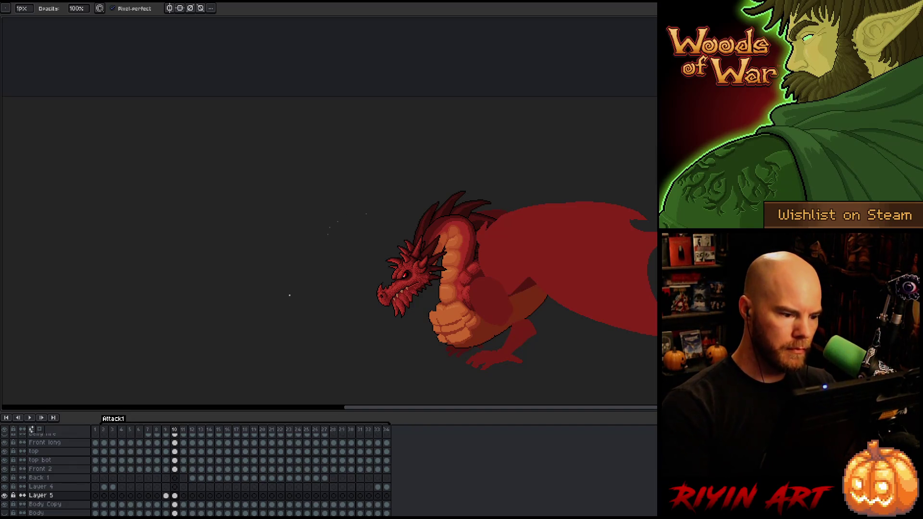
key("Left")
key("Right")
key("Right")
key("Right")
key("Right")
key("Right")
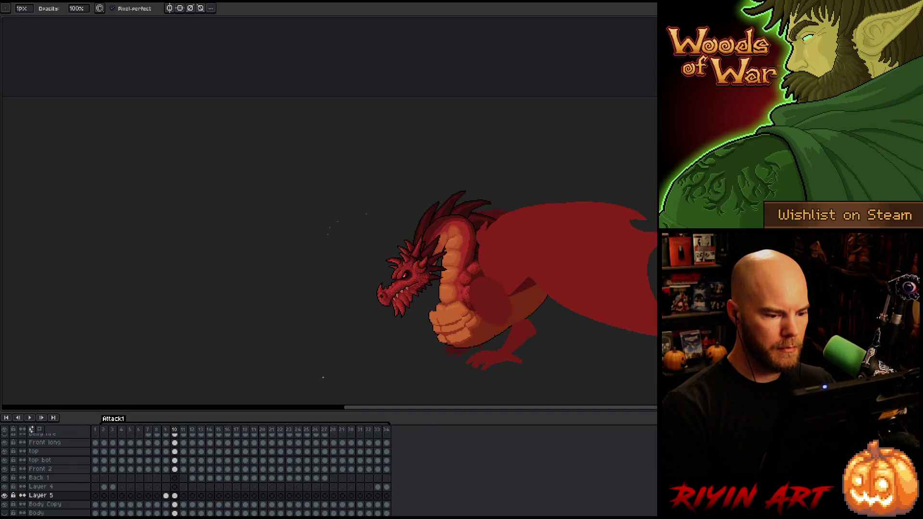
key("Left")
key("Left")
key("Left")
key("Right")
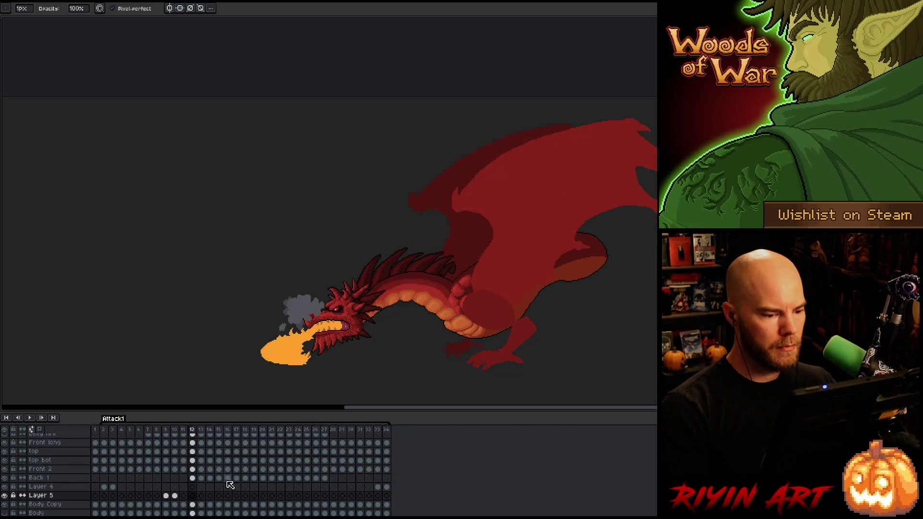
key("Left")
key("Left")
key("Left")
key("Right")
key("Right")
key("Right")
key("Return")
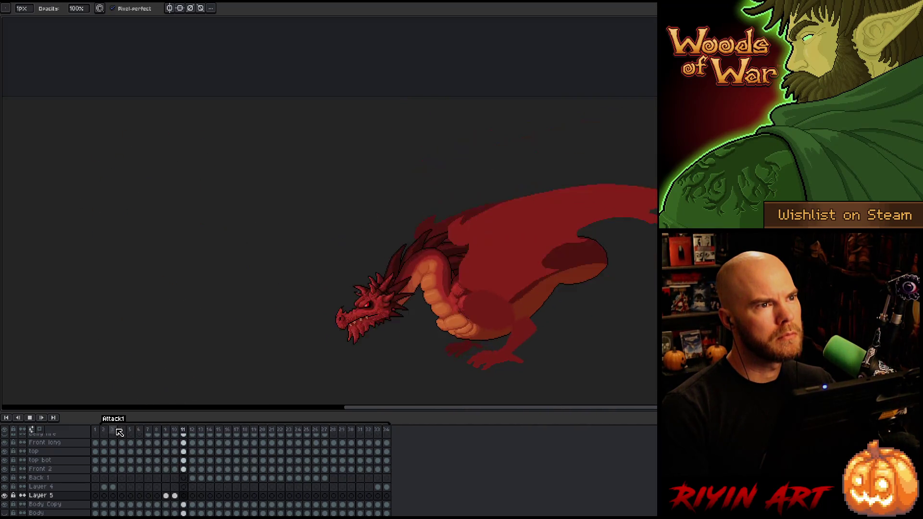
key("Return")
left_click(167, 496)
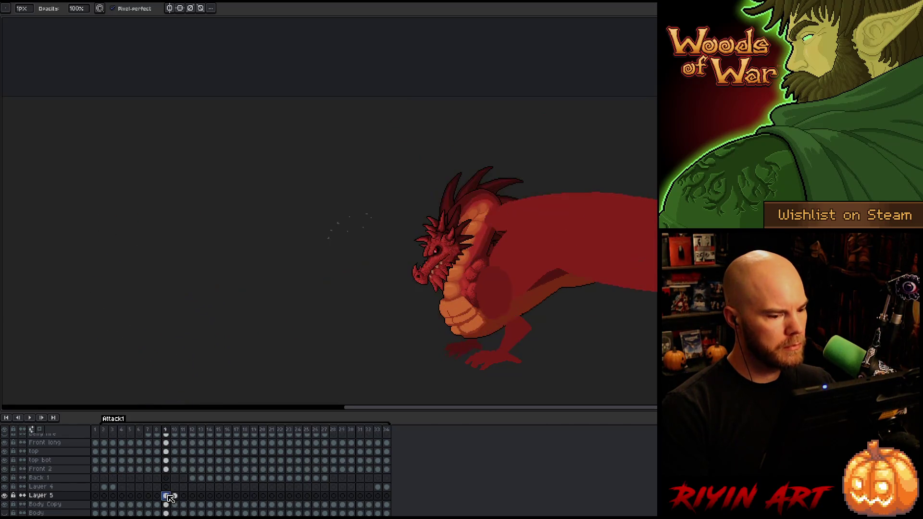
- Select Layer 5's frame-8 cel and raise the belly art about 20 pixels
key("Left")
key("Right")
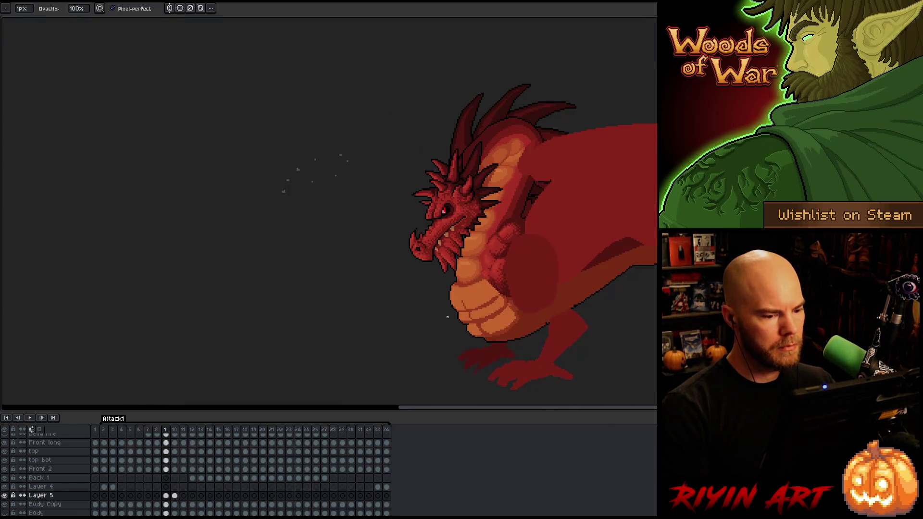
left_click(166, 496)
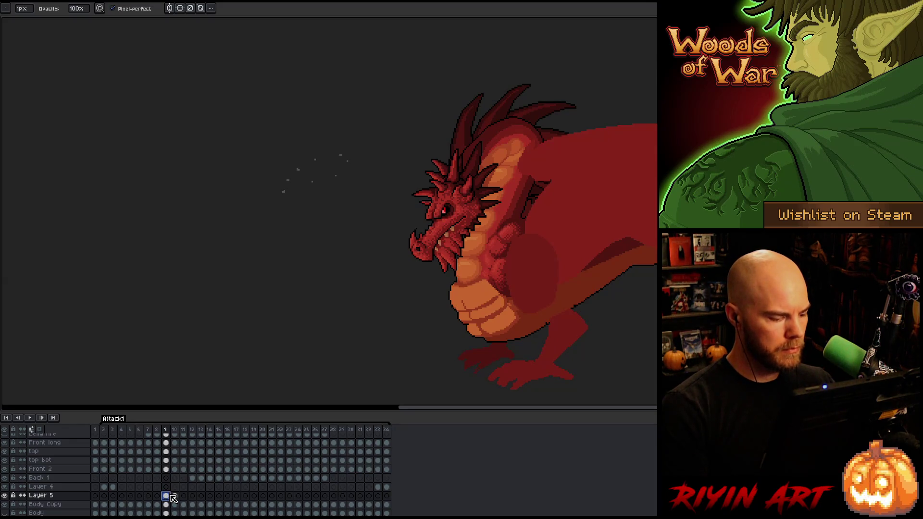
left_click(156, 496)
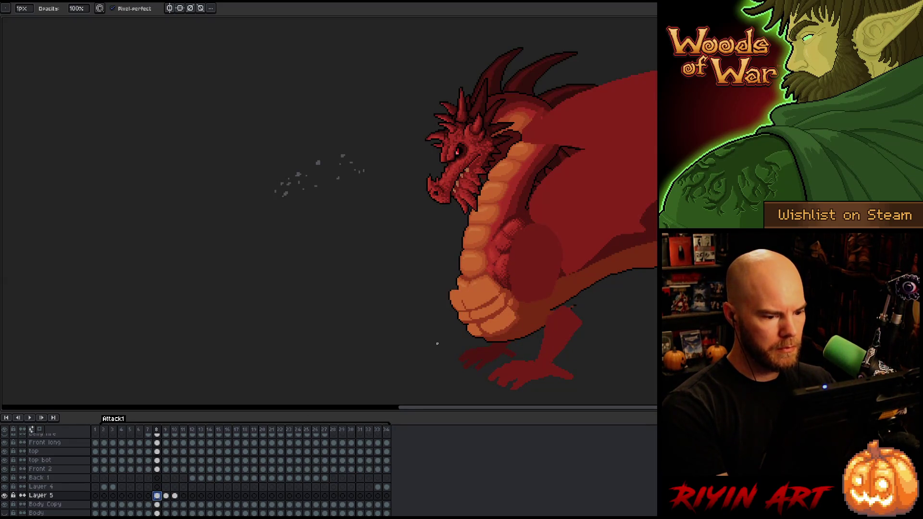
key("v")
mouse_move(480, 309)
left_mouse_down()
mouse_move(480, 300)
mouse_move(435, 363)
mouse_move(478, 299)
left_mouse_up()
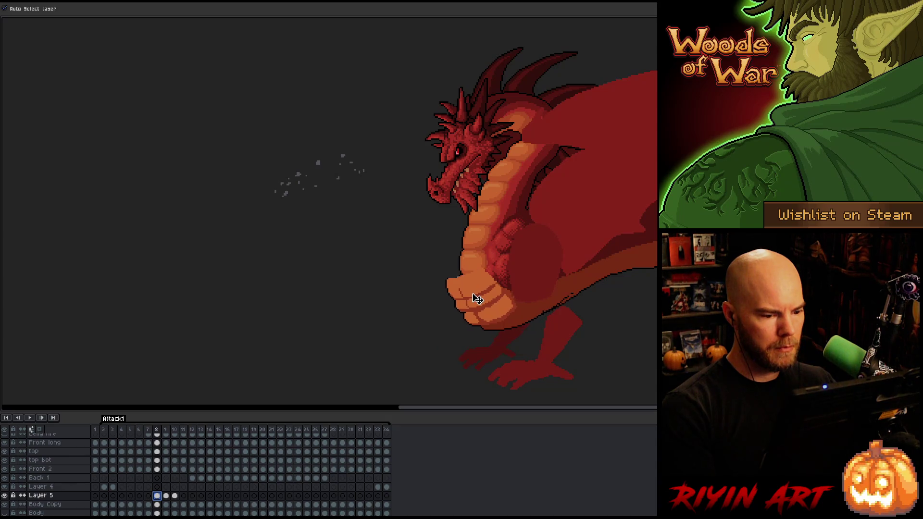
- Nudge the frame-8 belly slightly right and down, then marquee-select the belly and fist on frame 9
key("Left")
key("Right")
left_click_drag(476, 294, 479, 297)
key("Left")
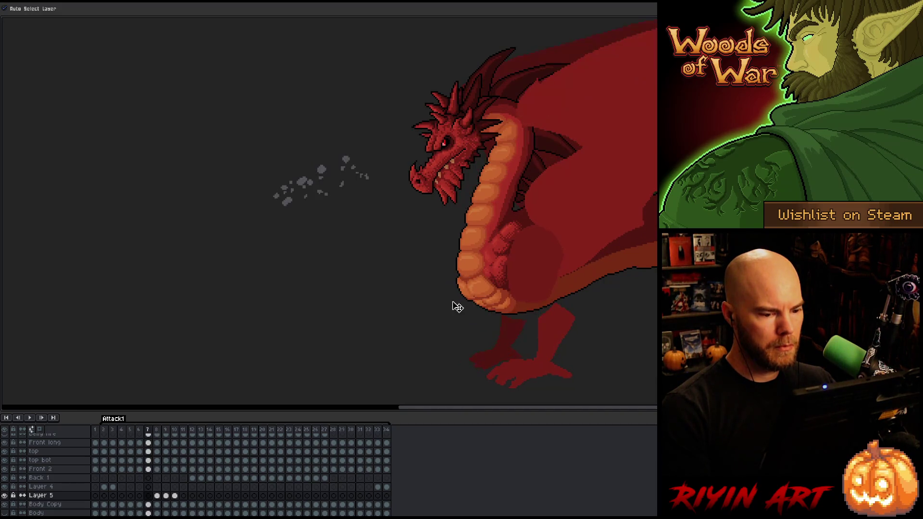
key("Right")
key("Right")
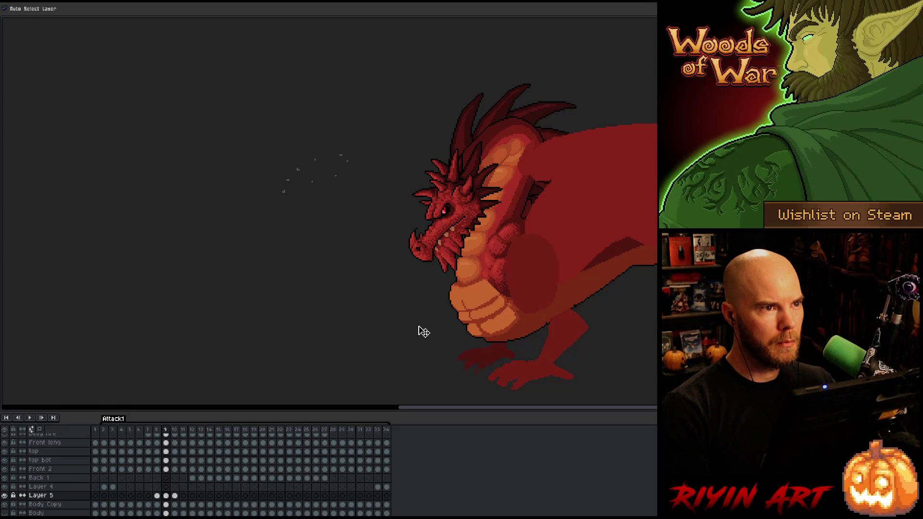
key("m")
mouse_move(426, 270)
left_mouse_down()
mouse_move(535, 336)
mouse_move(530, 357)
left_mouse_up()
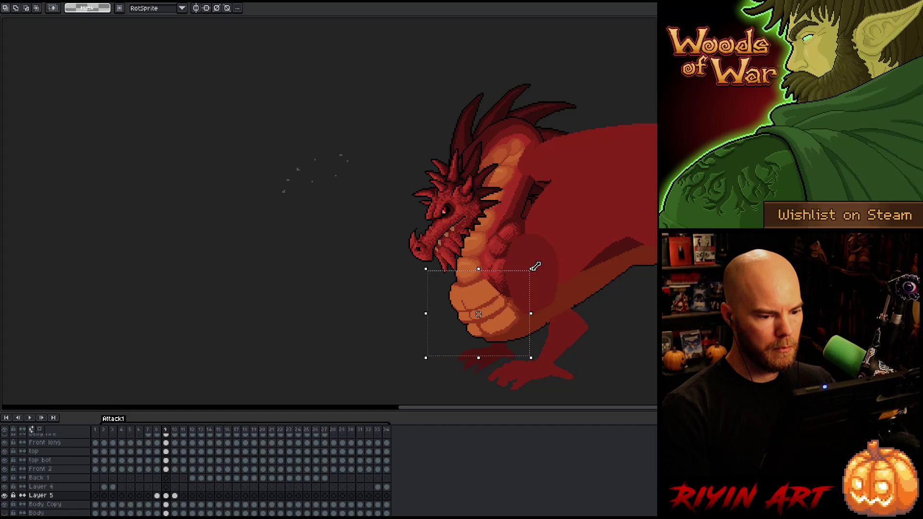
- Rotate the Layer 5 belly piece about -13.7° and nudge it slightly down-left into place
mouse_move(538, 262)
left_mouse_down()
mouse_move(546, 278)
mouse_move(476, 321)
left_mouse_up()
key("period")
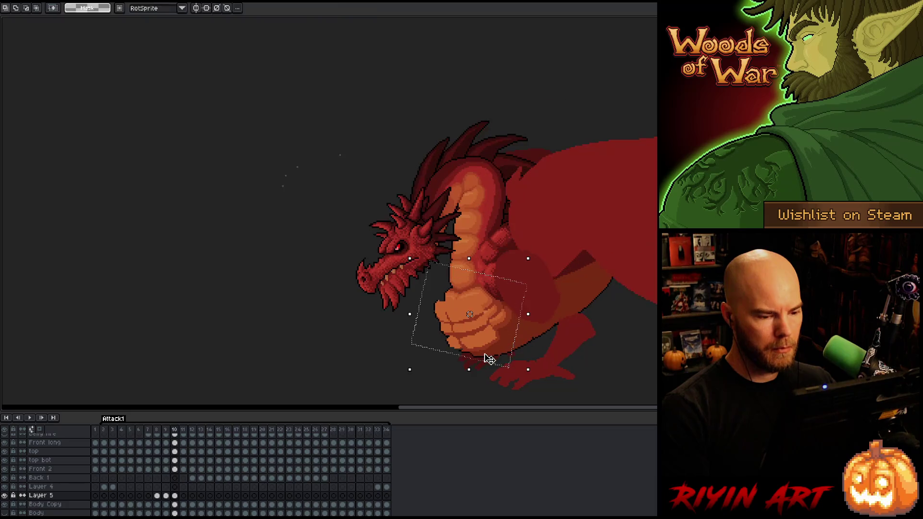
left_click(532, 254)
left_click_drag(505, 322, 504, 324)
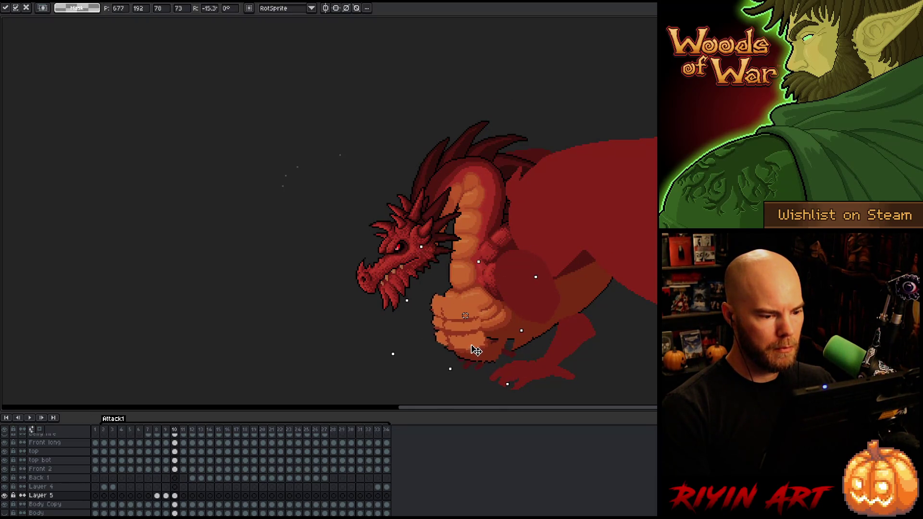
left_click_drag(480, 351, 480, 348)
key("Return")
key("Return")
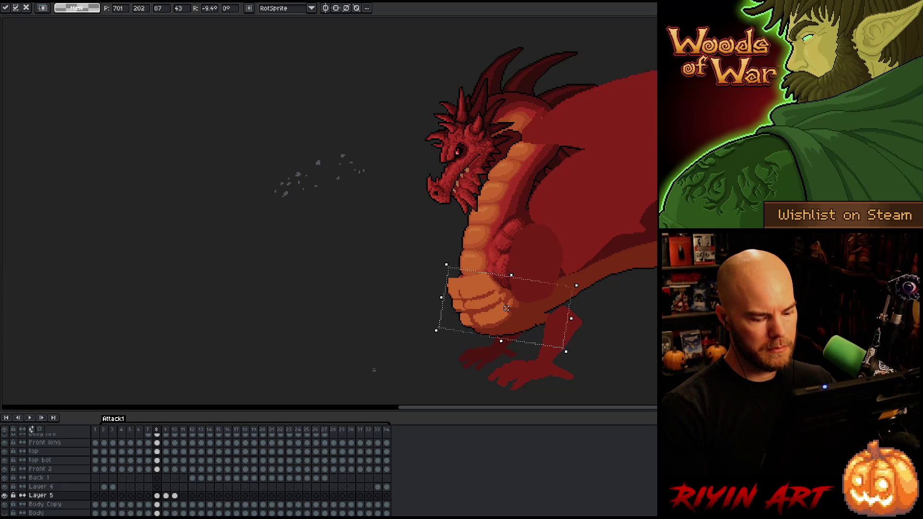
key("Return")
- Step between frames 7 and 11 to check the tilted belly against neighbouring frames
key("Left")
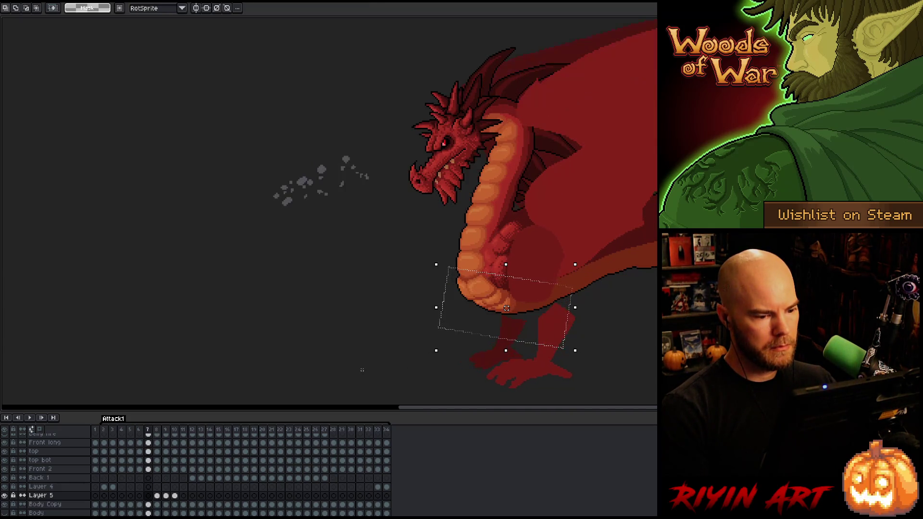
key("Right")
key("Right")
key("Right")
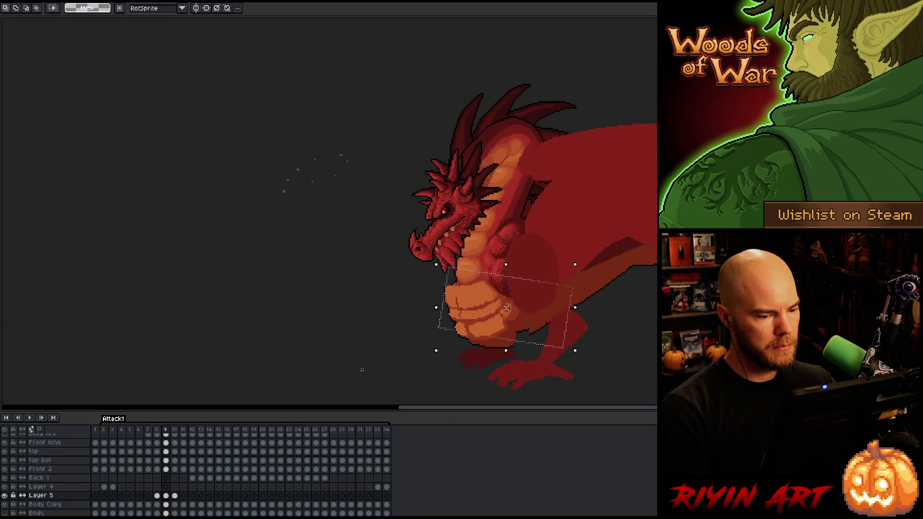
key("Left")
key("Left")
key("Left")
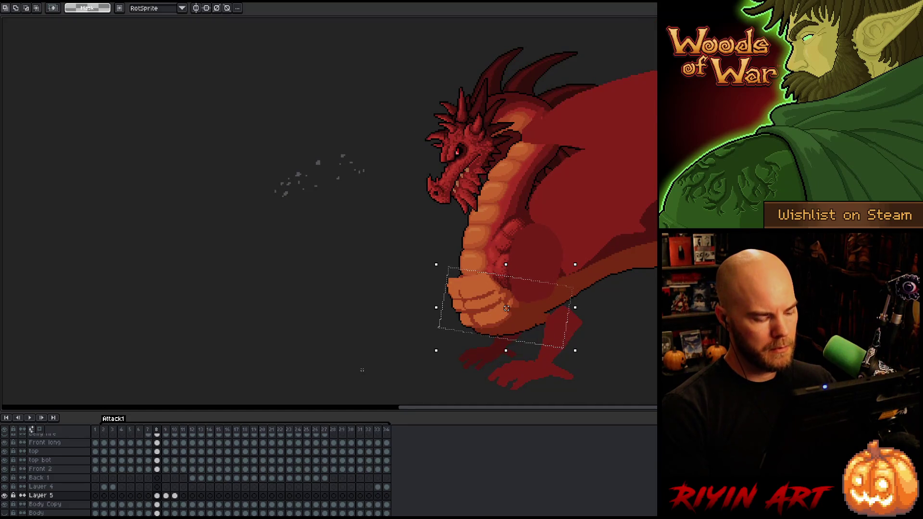
key("Right")
key("Left")
key("Left")
key("Right")
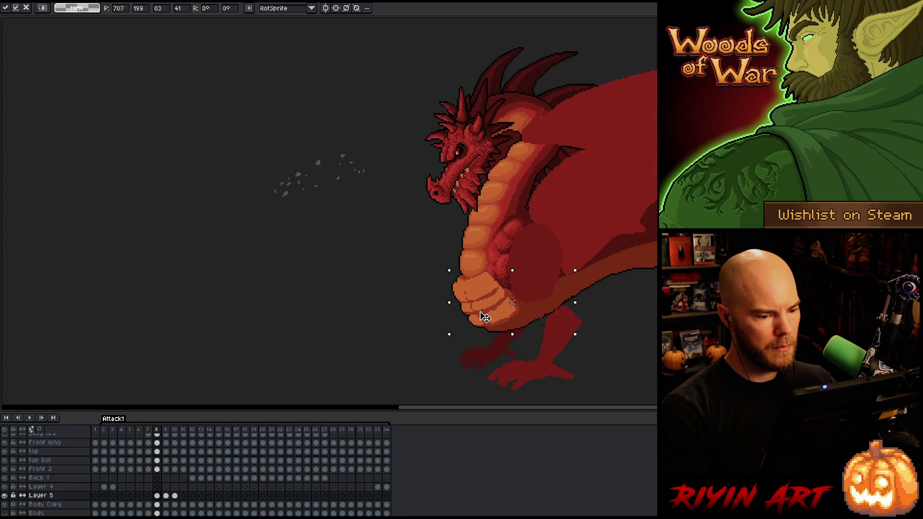
key("Right")
key("Left")
key("Right")
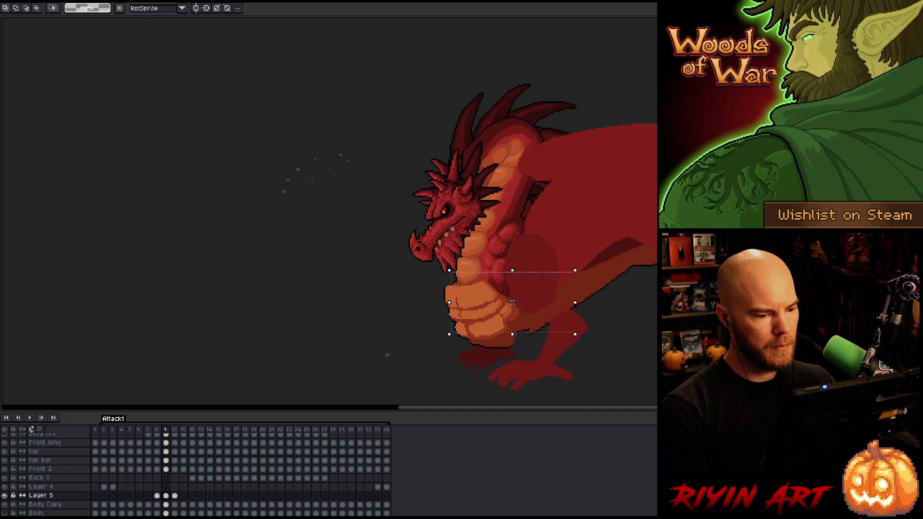
key("Left")
key("Right")
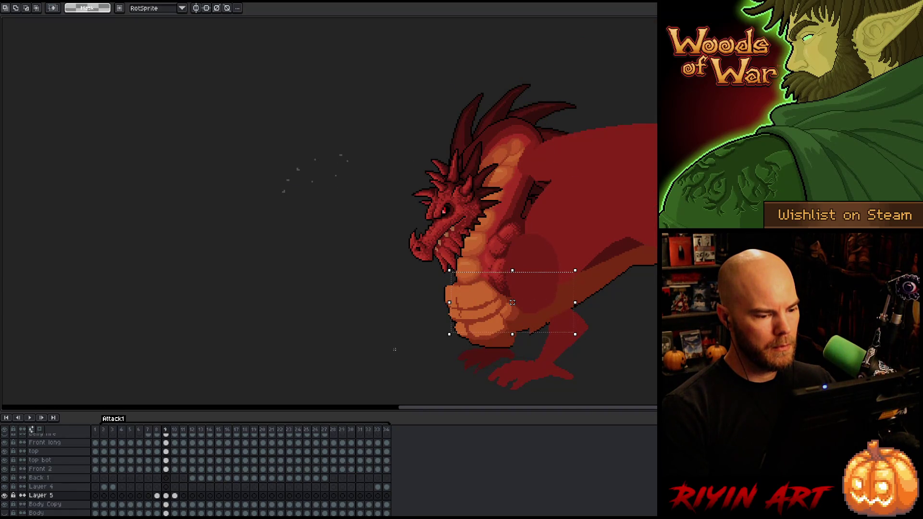
key("Right")
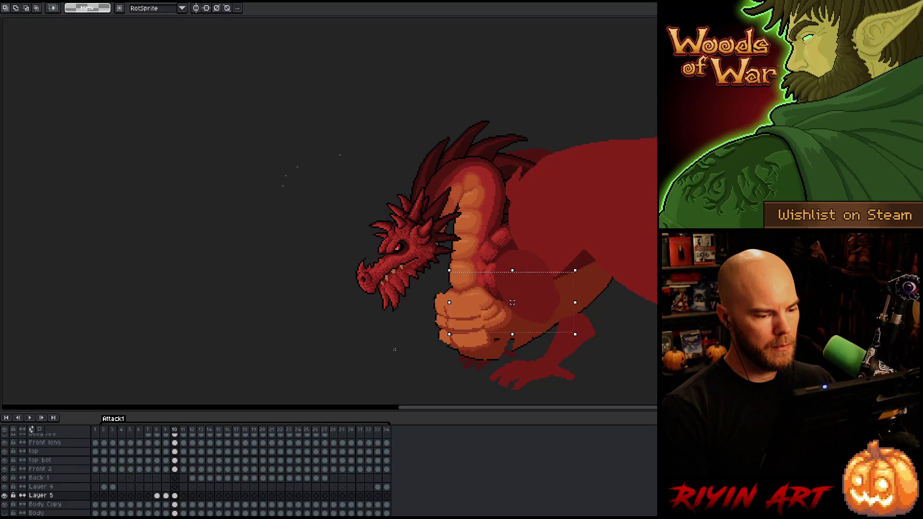
key("Right")
key("Right")
key("Left")
key("Left")
key("Right")
key("Right")
key("Right")
key("Left")
key("Left")
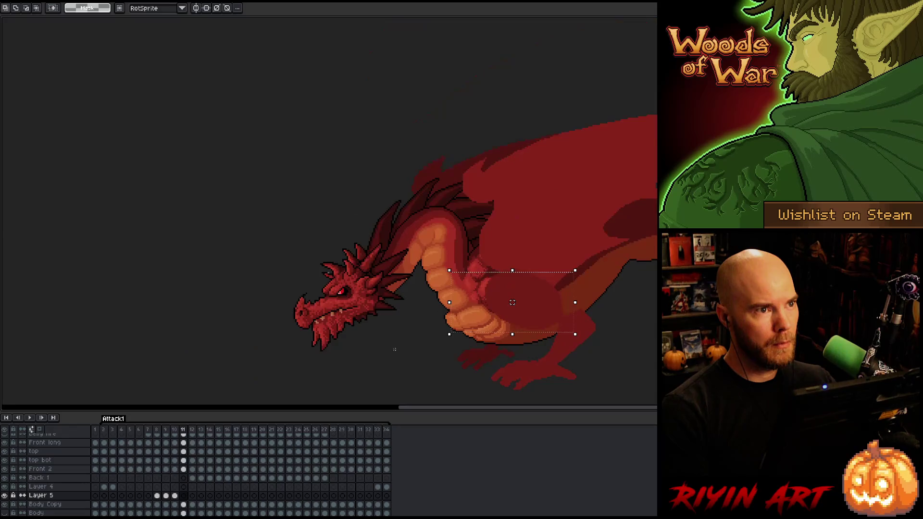
key("Left")
key("Left")
key("Left")
key("Right")
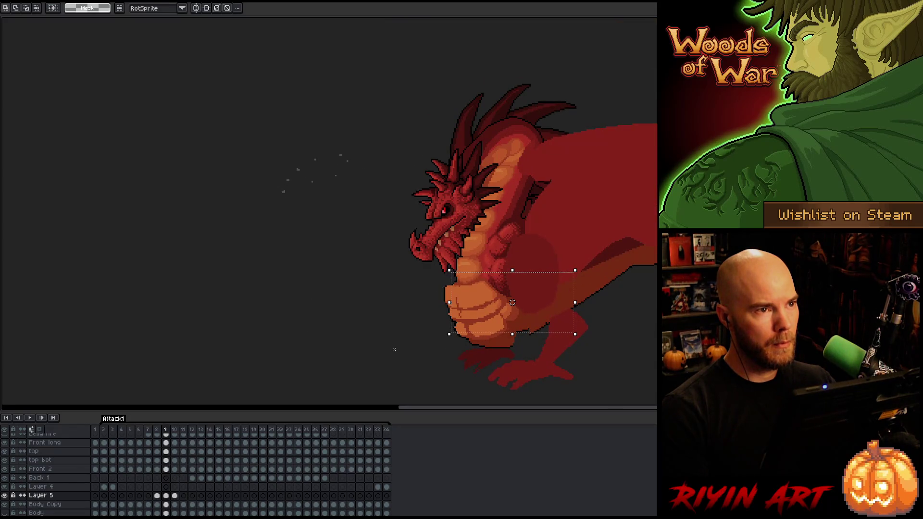
key("Left")
key("Right")
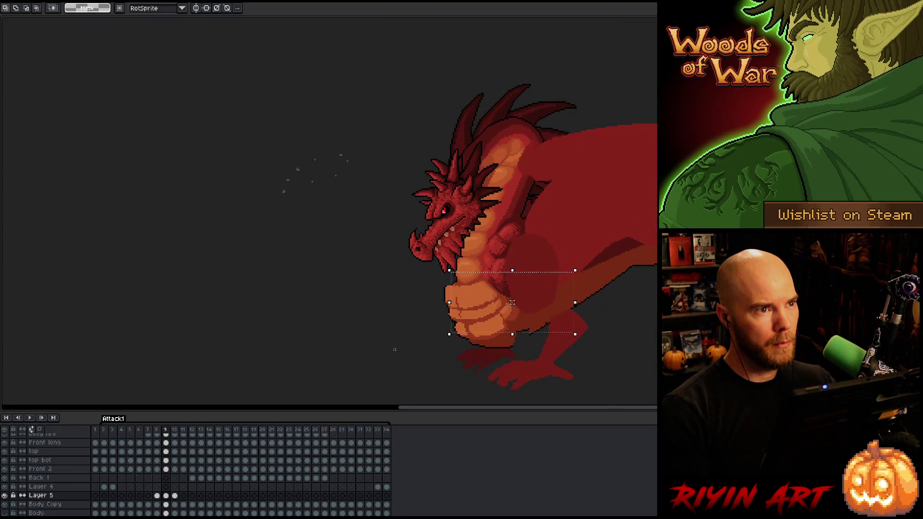
key("Right")
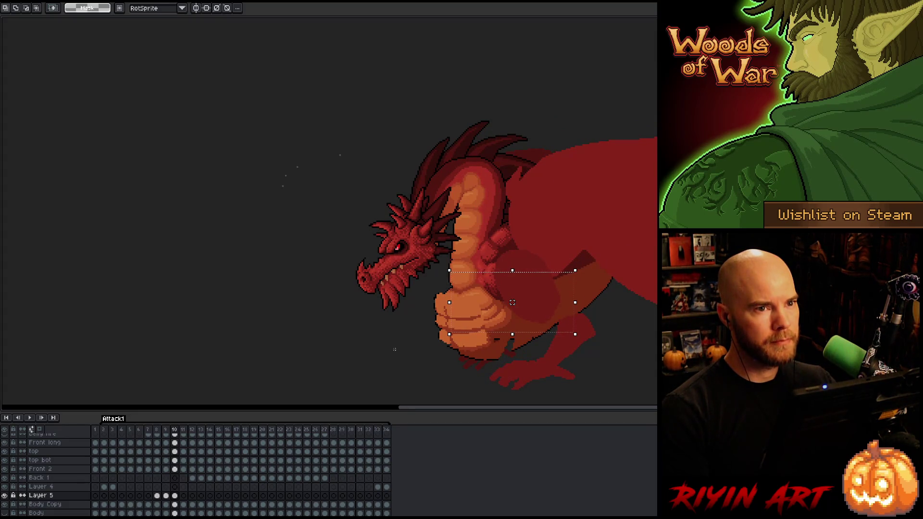
key("Return")
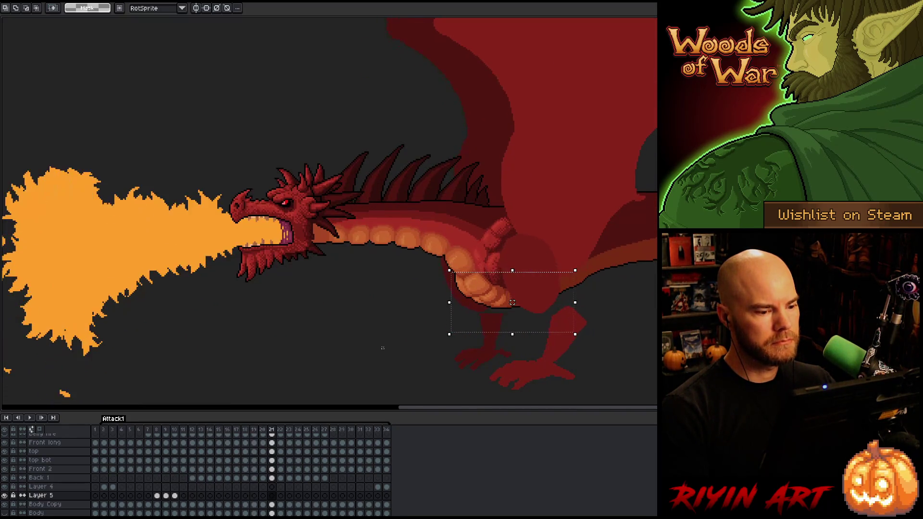
- Play, stop and replay the fire-breath animation, then restore the full workspace panels
key("Return")
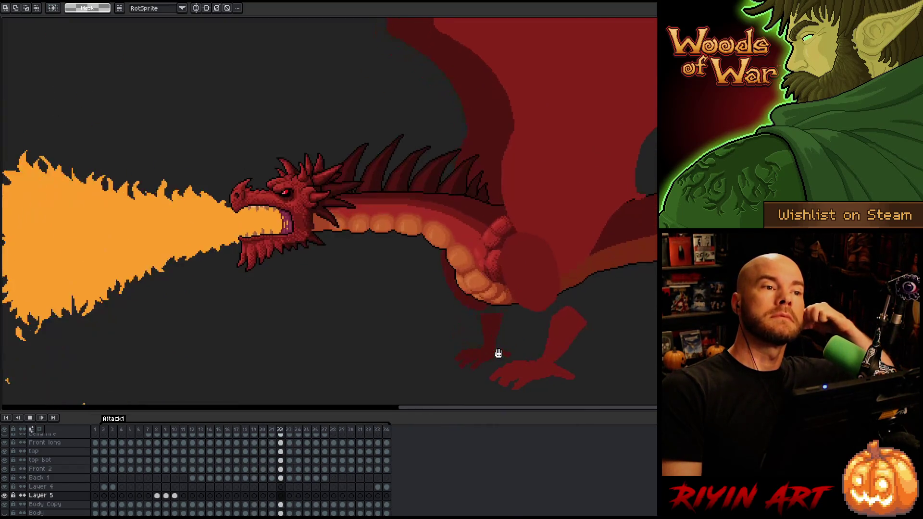
key("Return")
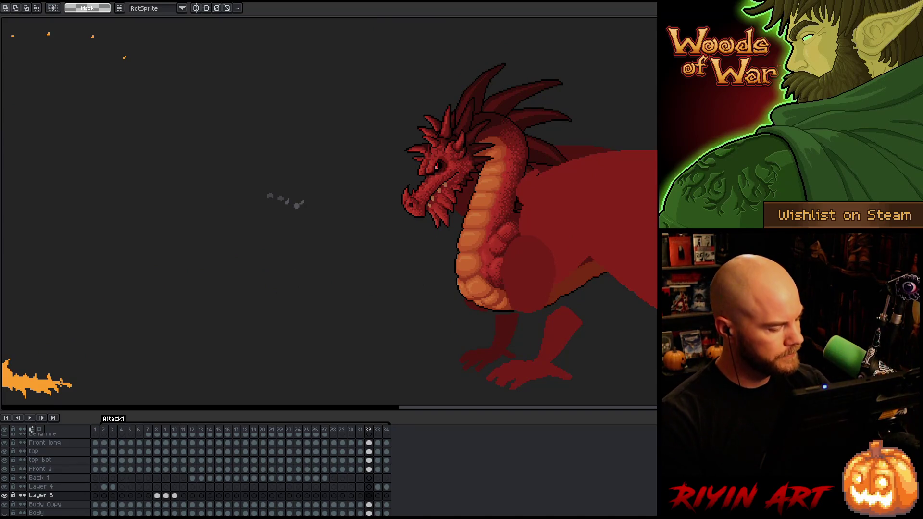
key("Return")
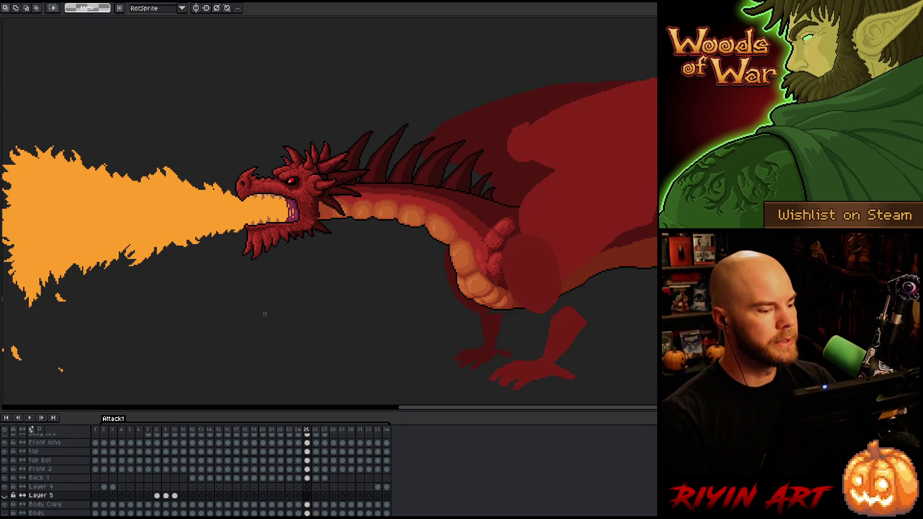
key("ctrl+f")
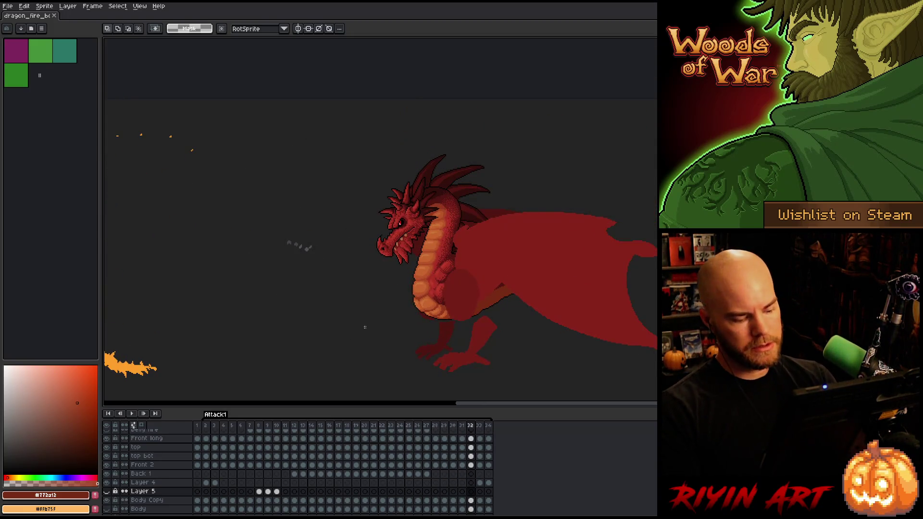
key("Return")
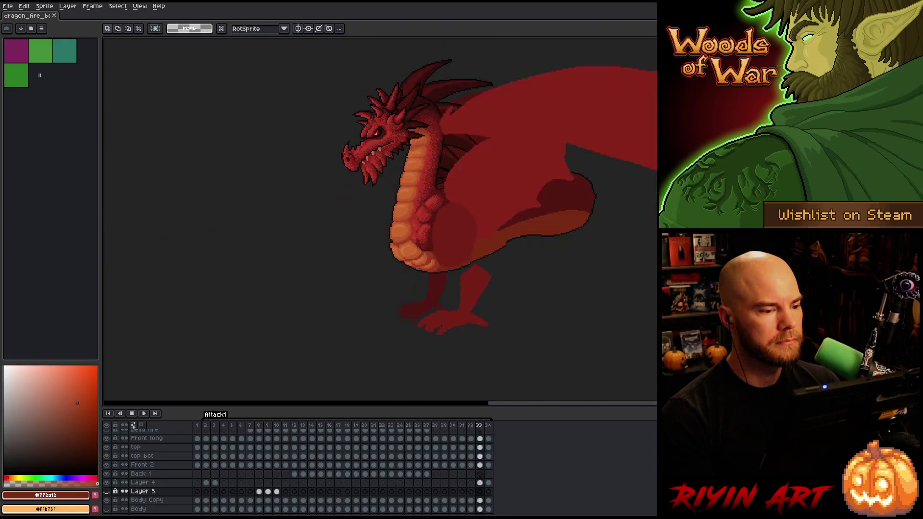
- Zoom in on the dragon's head and stop playback on frame 21's full fire plume
scroll(271, 208, "up", 2)
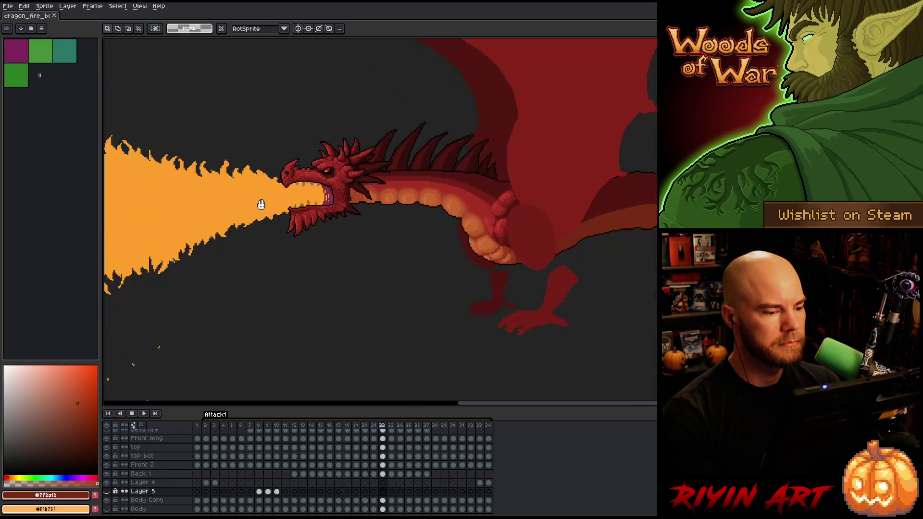
left_click_drag(258, 207, 353, 239)
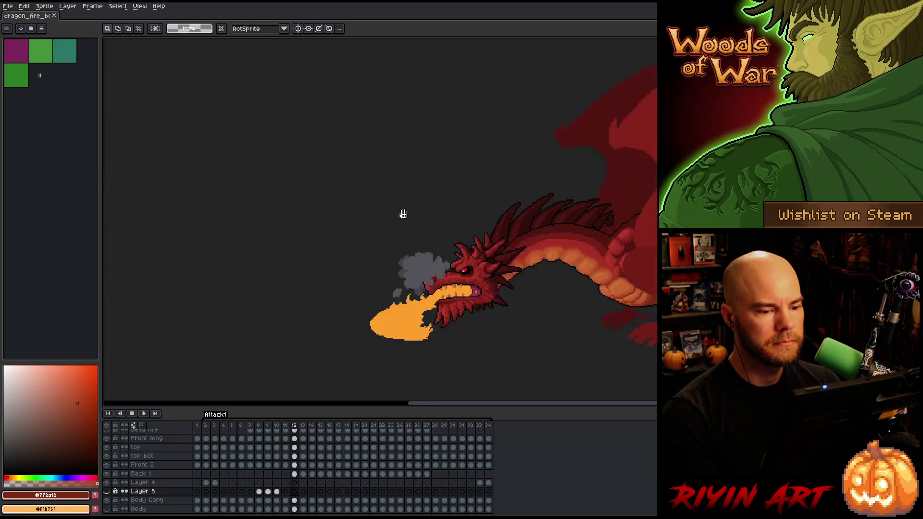
key("Return")
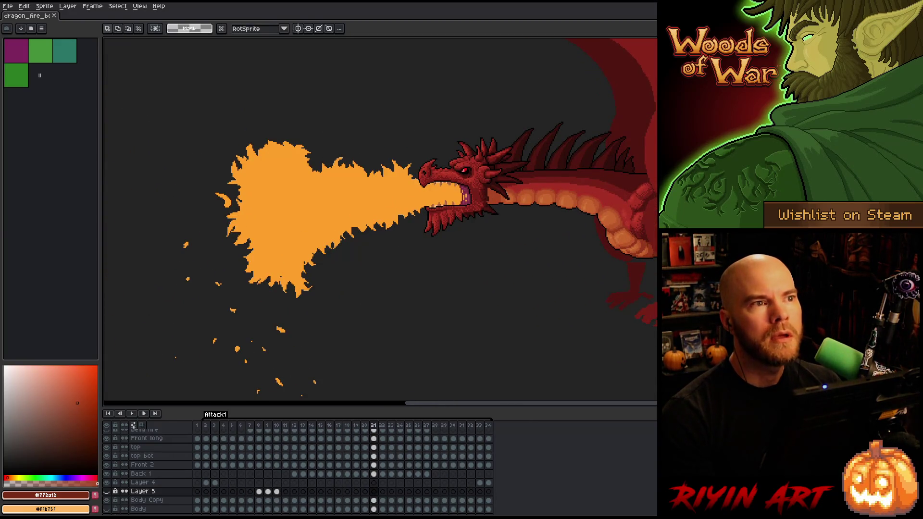